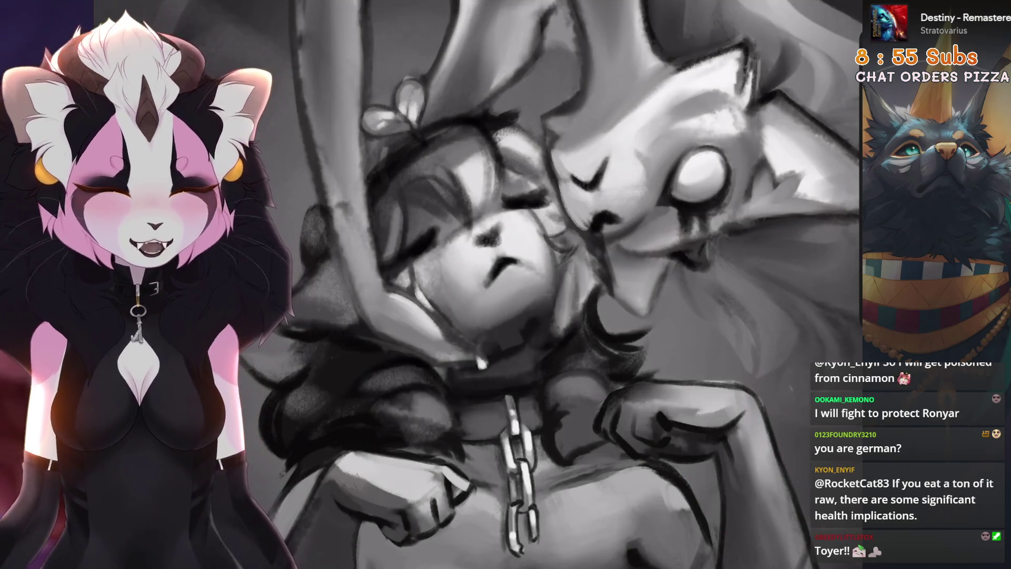
Show the layers, expand the top group and toggle Layer 35 to inspect its line art
scroll(552, 284, down, 5)
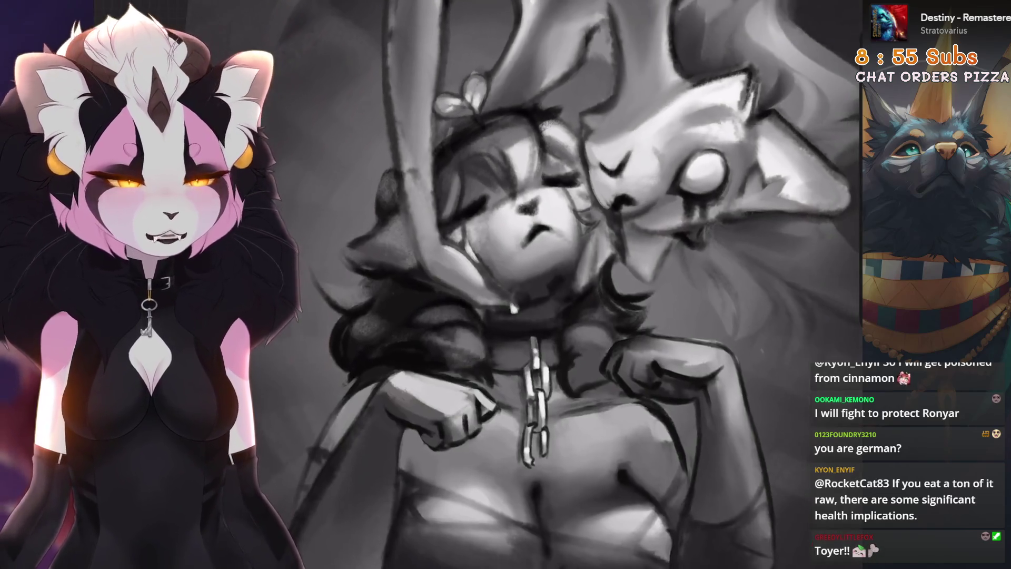
scroll(542, 284, down, 5)
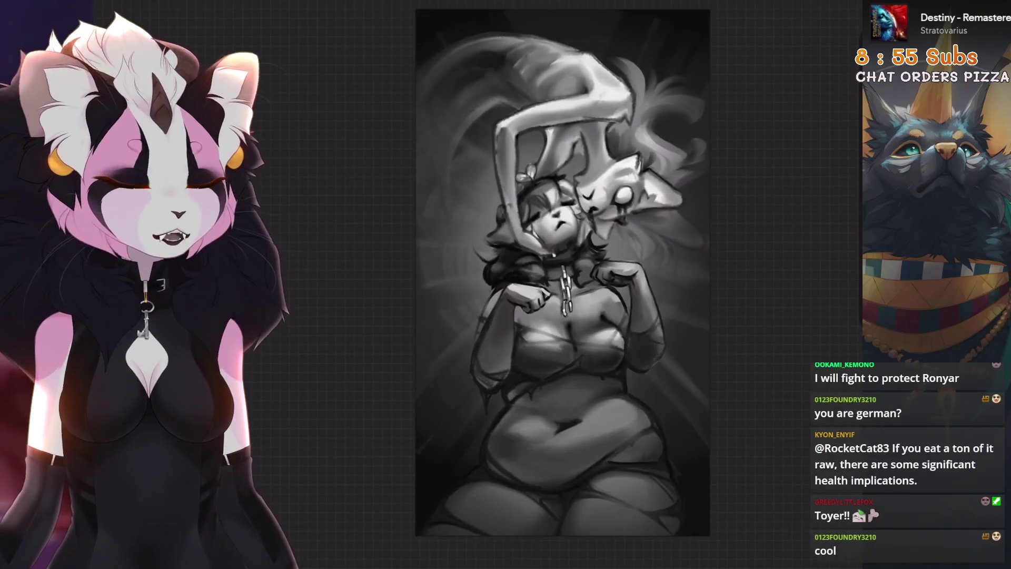
scroll(553, 284, down, 3)
scroll(527, 285, up, 3)
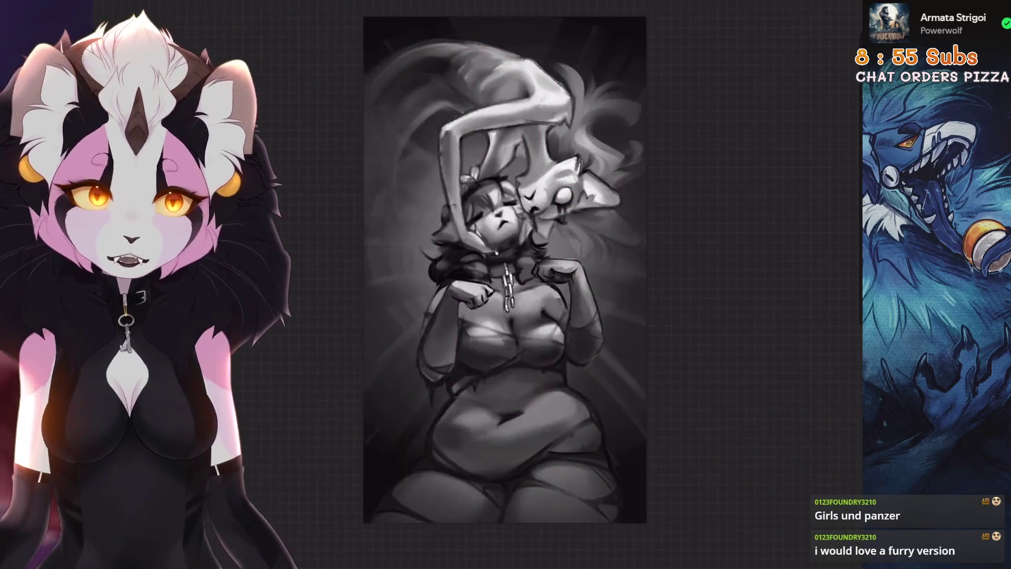
scroll(506, 264, up, 3)
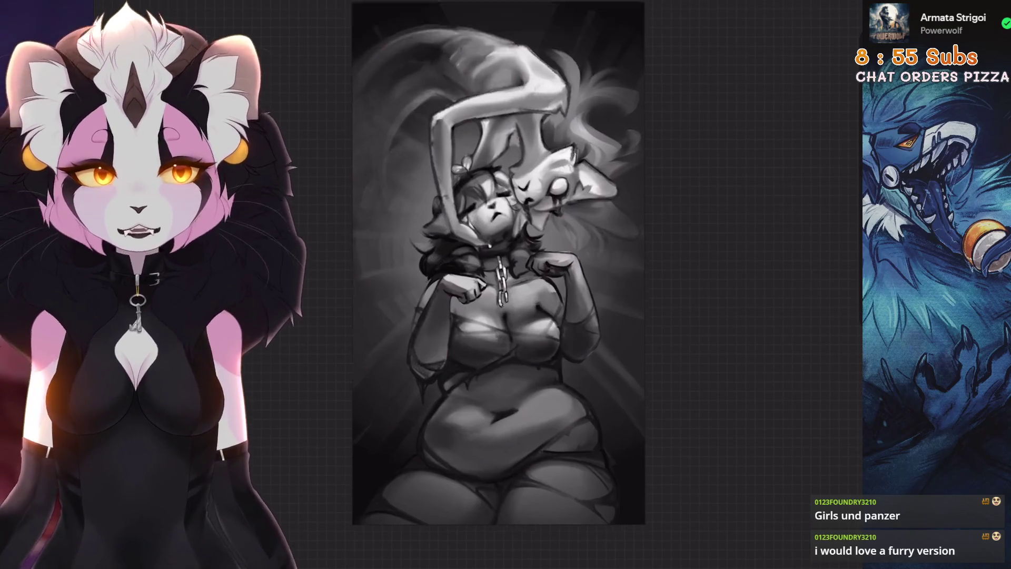
scroll(473, 263, up, 3)
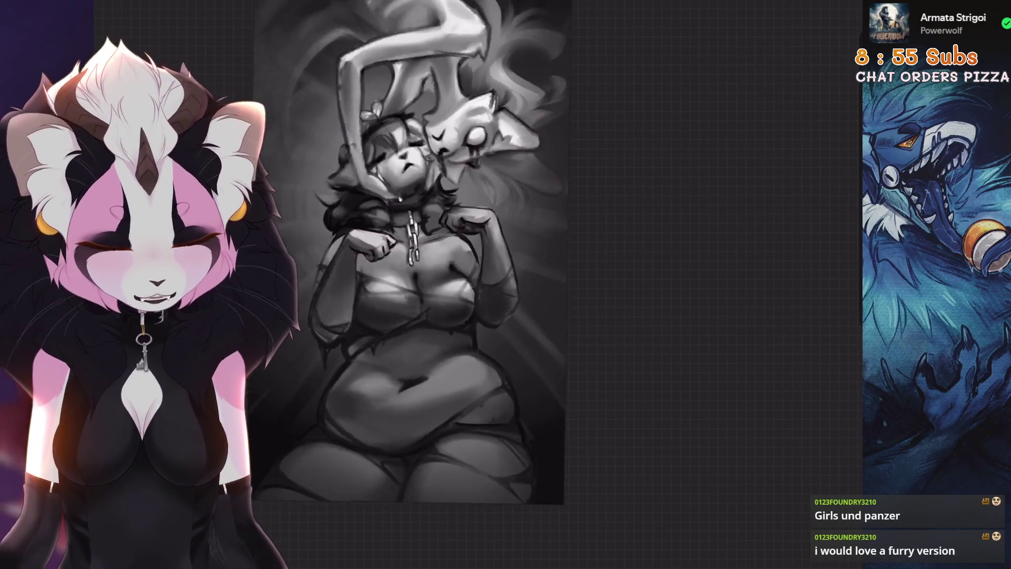
key(l)
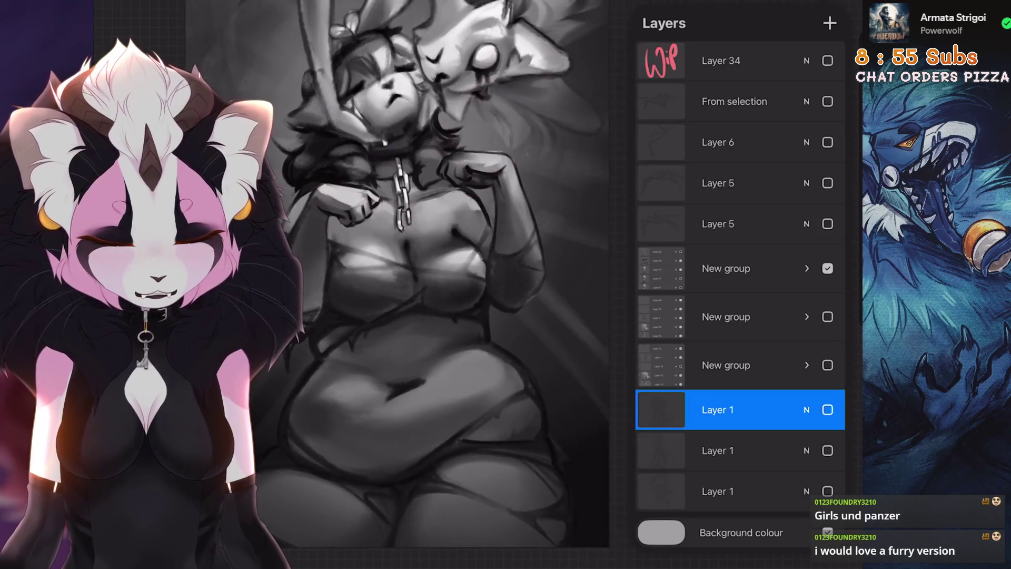
click(806, 268)
scroll(453, 263, down, 10)
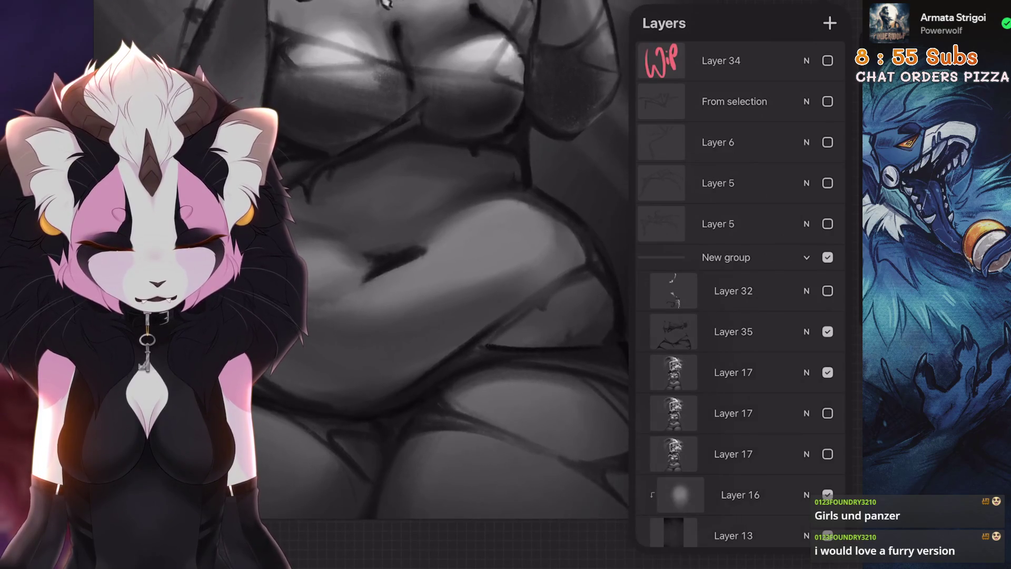
scroll(421, 263, down, 3)
click(827, 332)
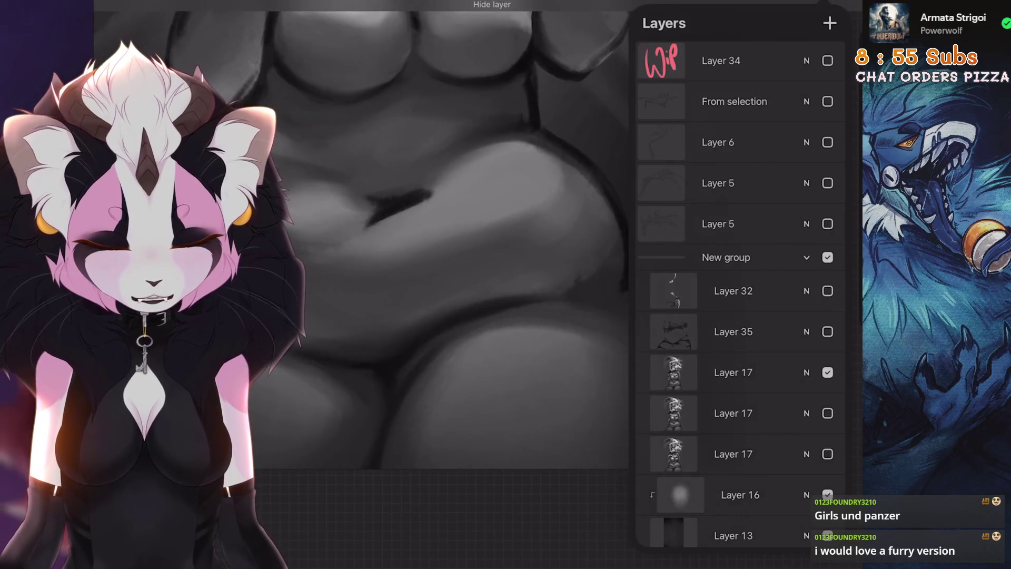
click(827, 331)
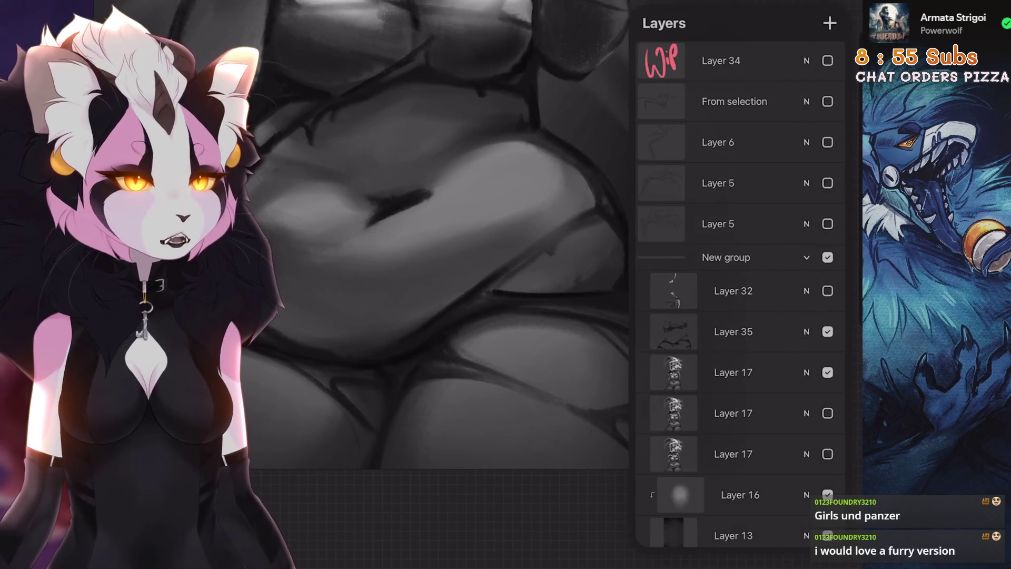
Turn a hidden layer back on and duplicate the top layer group as a backup
scroll(453, 263, up, 2)
scroll(527, 264, up, 5)
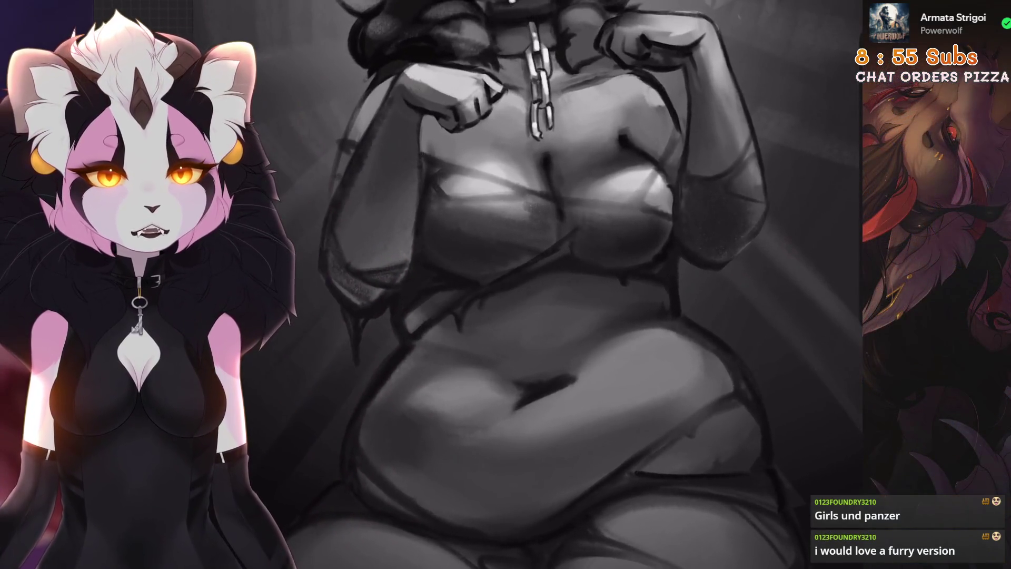
scroll(473, 263, up, 3)
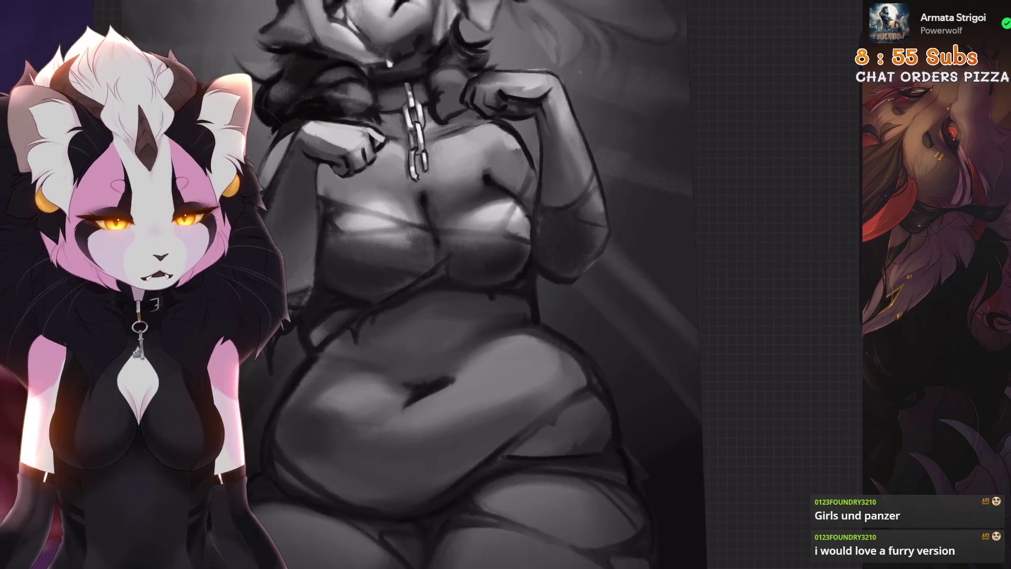
scroll(737, 263, up, 3)
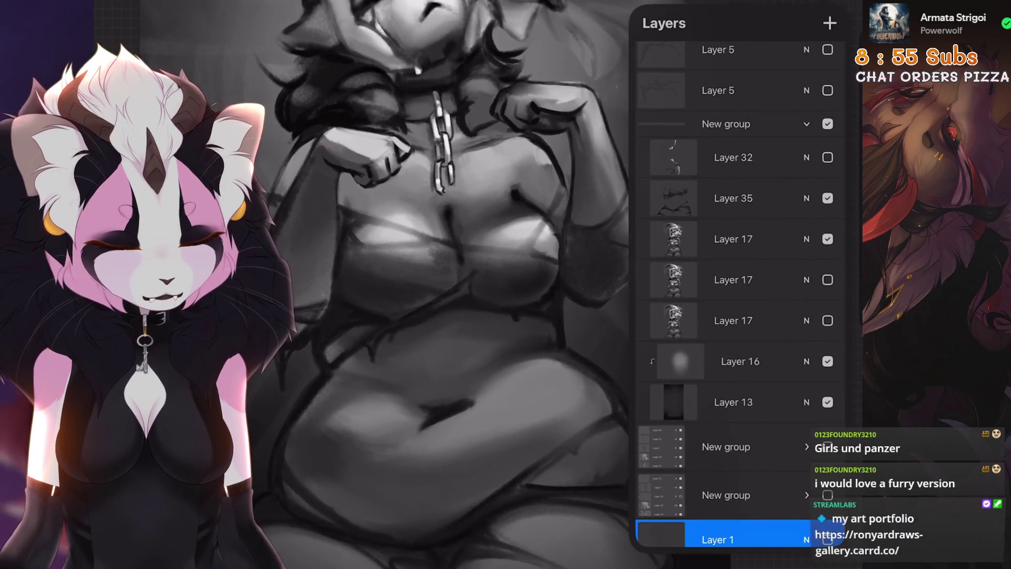
click(827, 238)
scroll(464, 263, up, 3)
click(828, 268)
click(827, 268)
drag(764, 268, 658, 268)
click(769, 266)
Expand the group, check Layer 32, and merge Layer 35 down into Layer 17
click(806, 269)
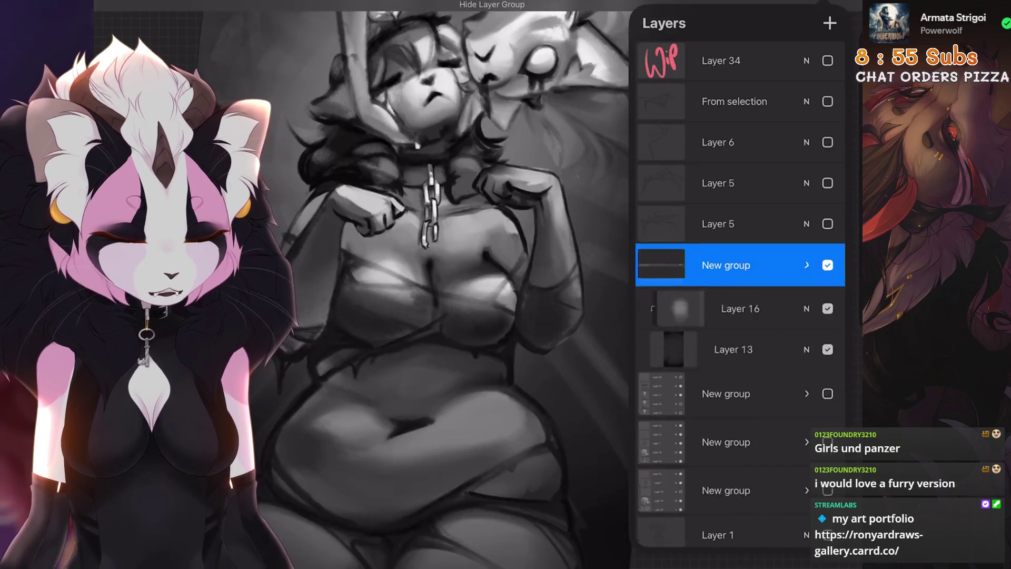
click(732, 290)
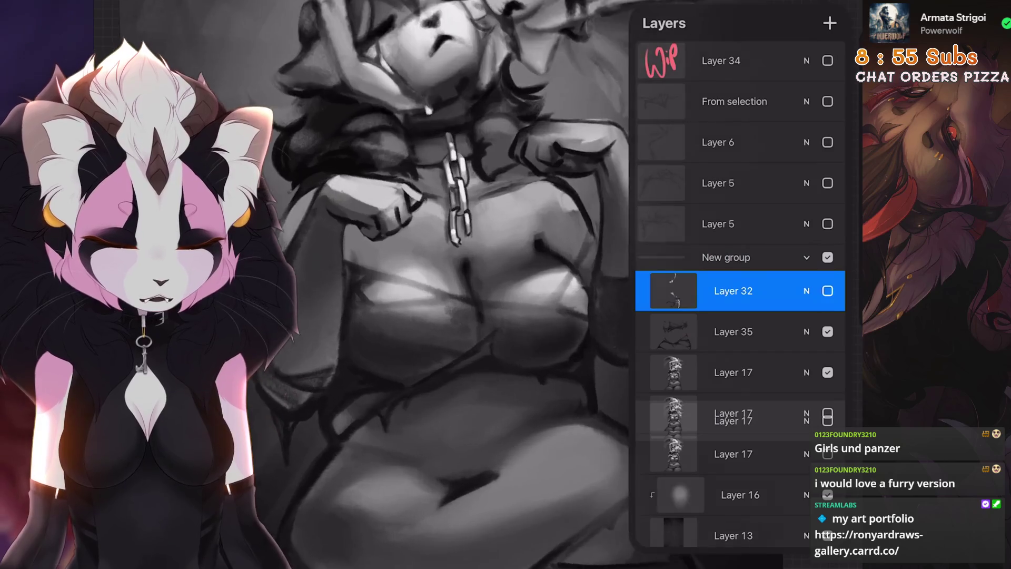
click(733, 331)
click(827, 290)
click(827, 291)
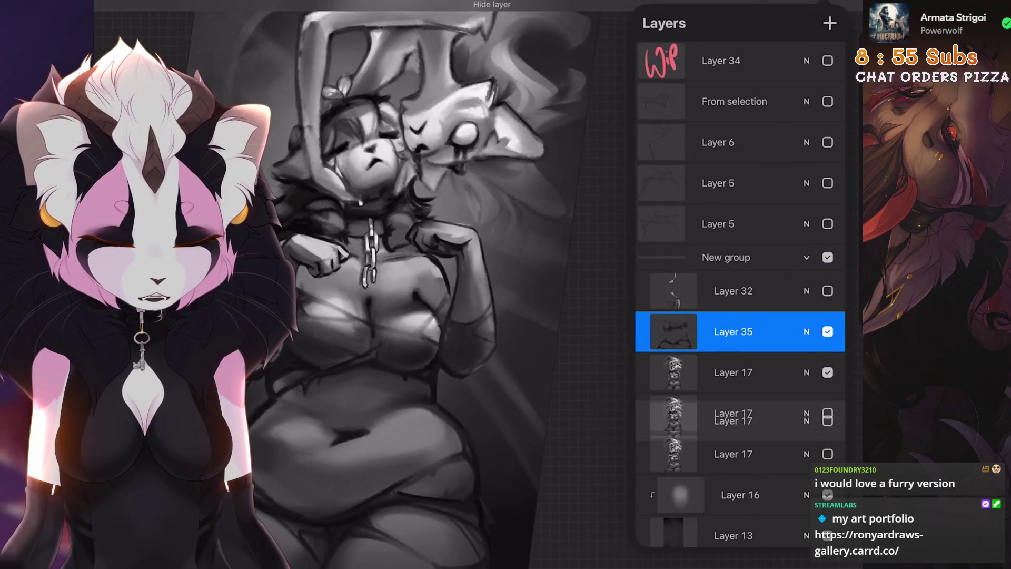
scroll(421, 264, up, 5)
click(733, 331)
click(733, 331)
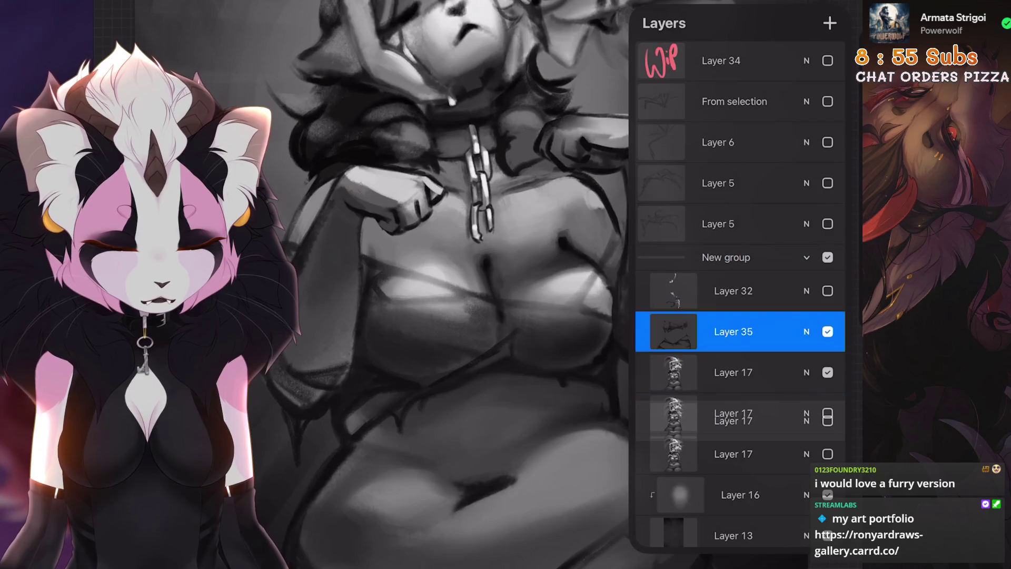
click(733, 331)
click(564, 482)
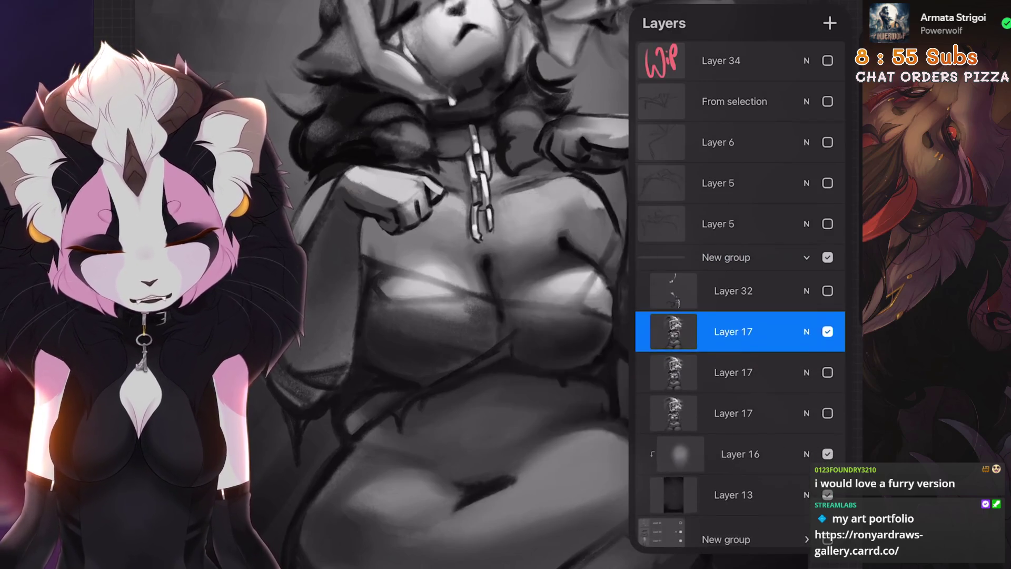
Compare Layer 17, then hide Layer 13 so the backdrop turns light grey
scroll(474, 284, down, 5)
click(827, 331)
click(827, 331)
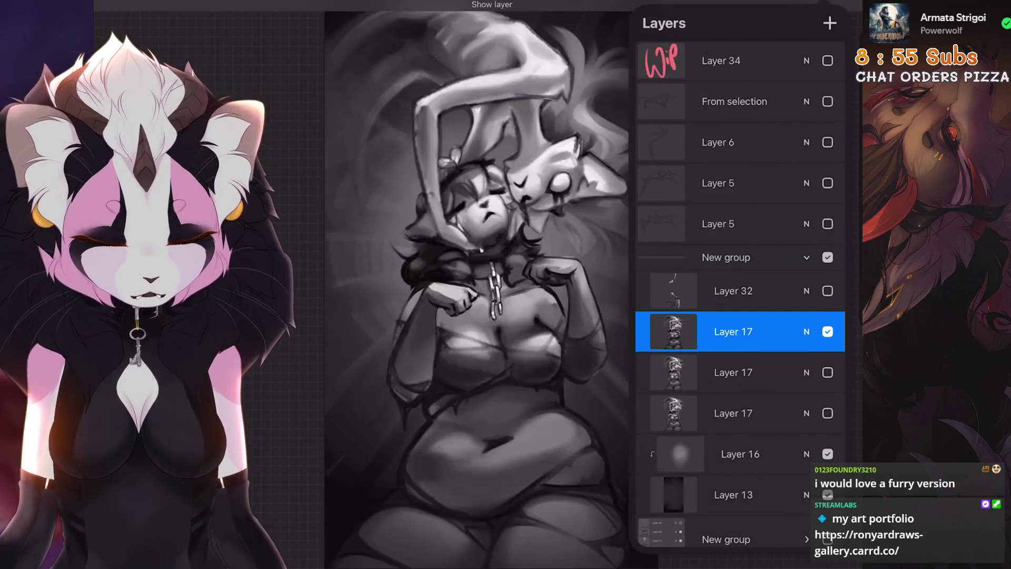
scroll(473, 284, down, 2)
click(827, 495)
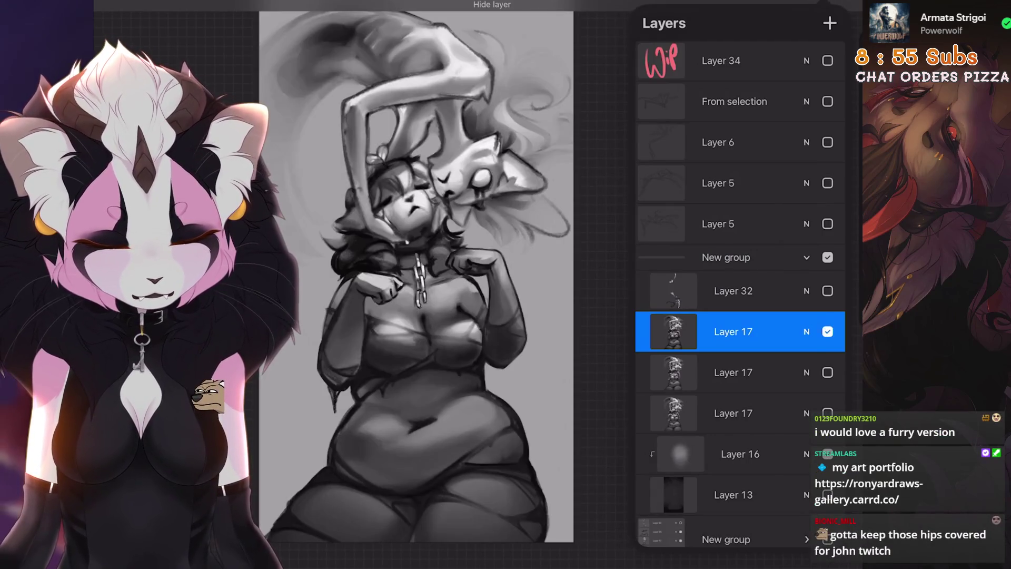
scroll(416, 284, up, 3)
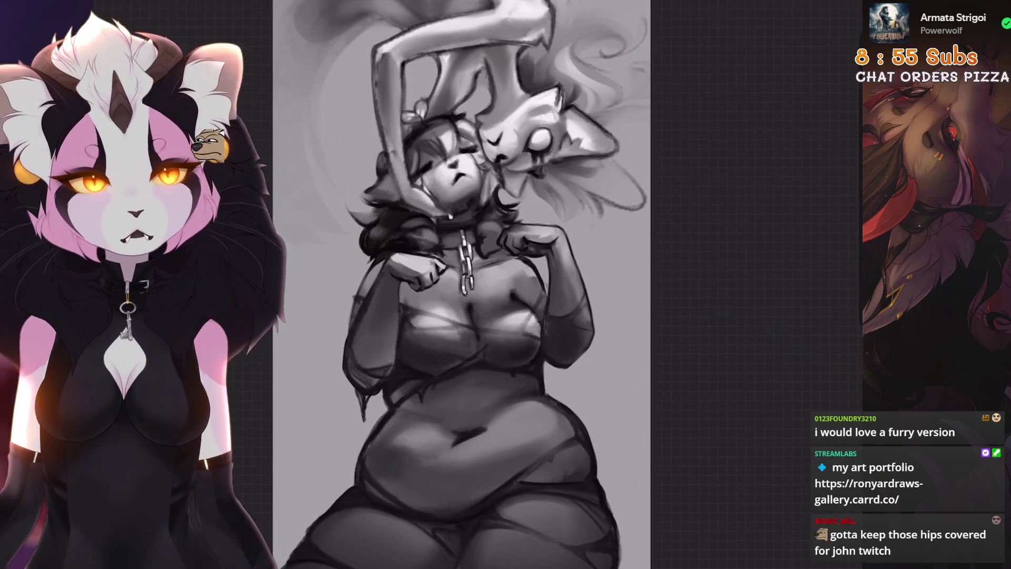
scroll(463, 263, up, 5)
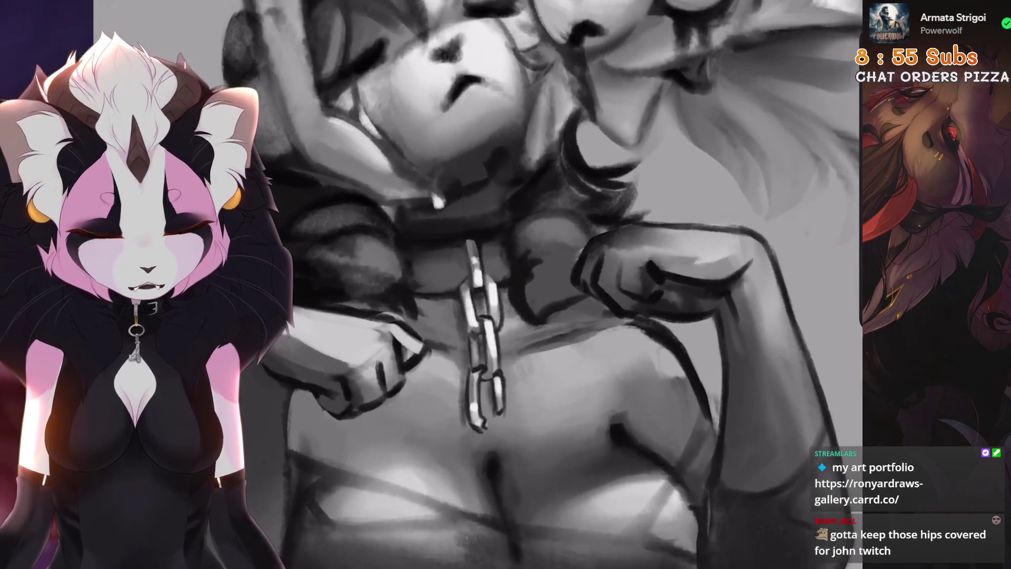
scroll(442, 360, up, 5)
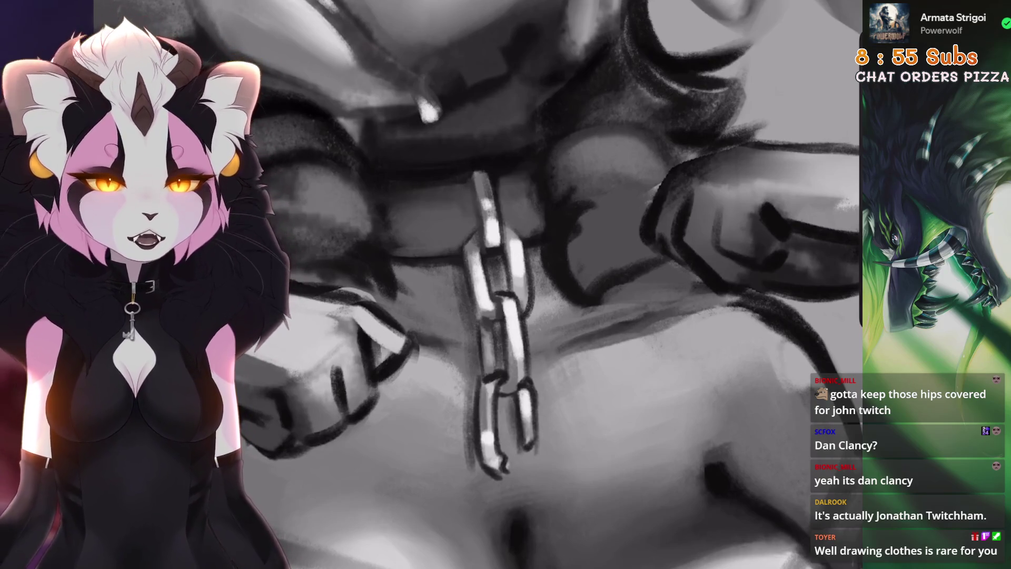
scroll(527, 284, down, 5)
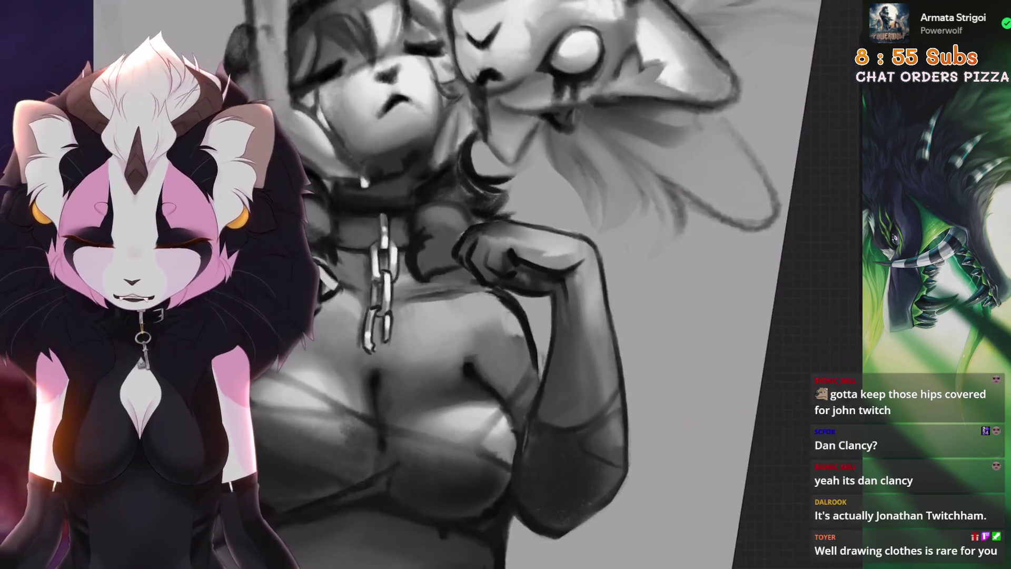
Straighten the canvas upright and undo a trial dark stroke along the hip contour
key(Delete)
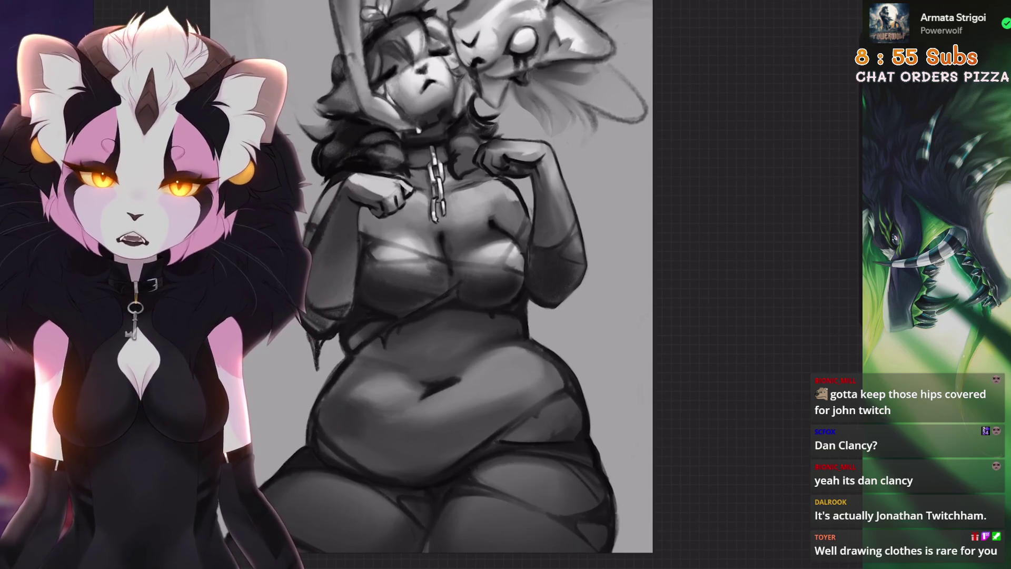
scroll(437, 316, up, 3)
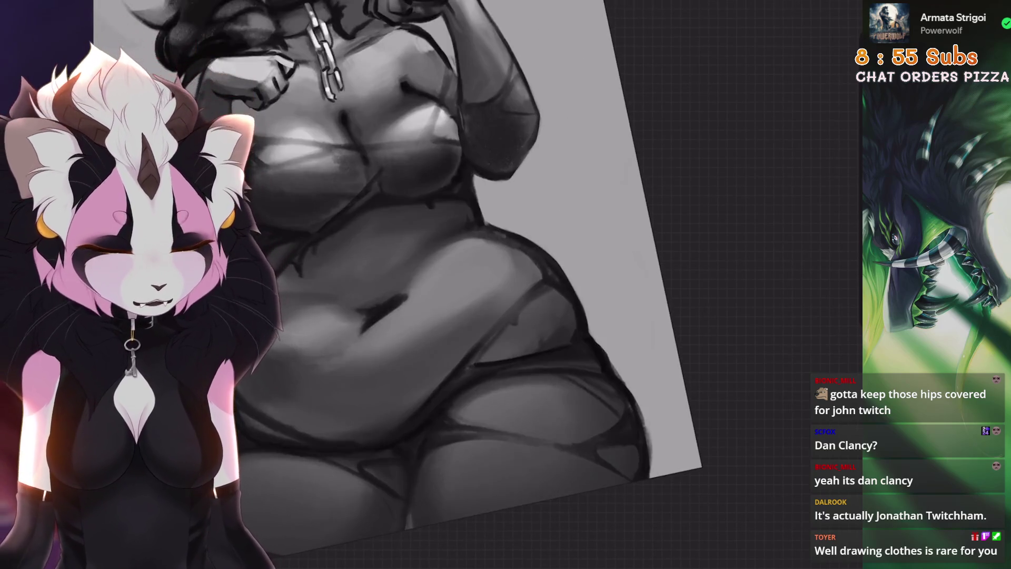
scroll(474, 284, up, 3)
scroll(505, 311, up, 2)
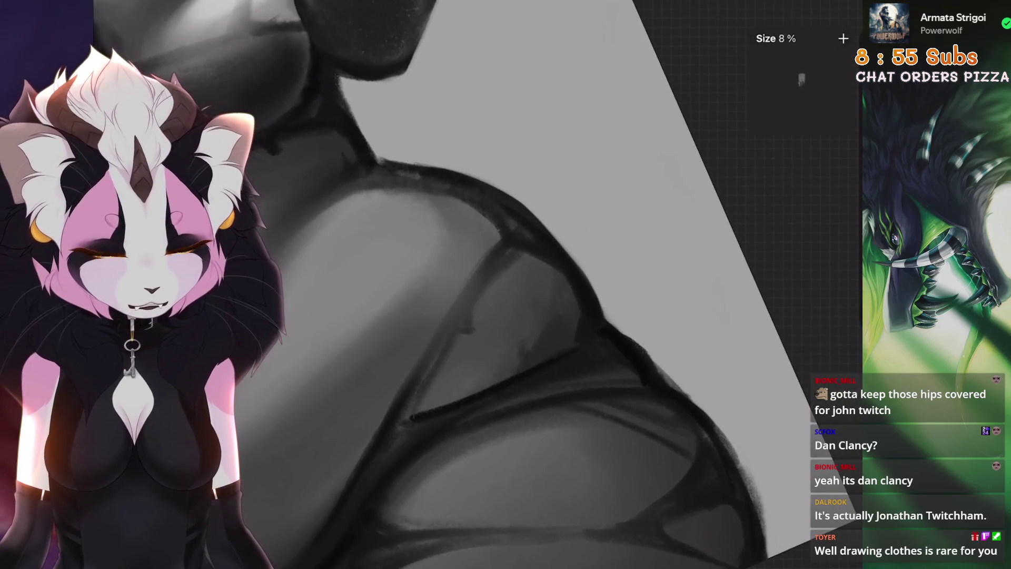
scroll(457, 329, down, 2)
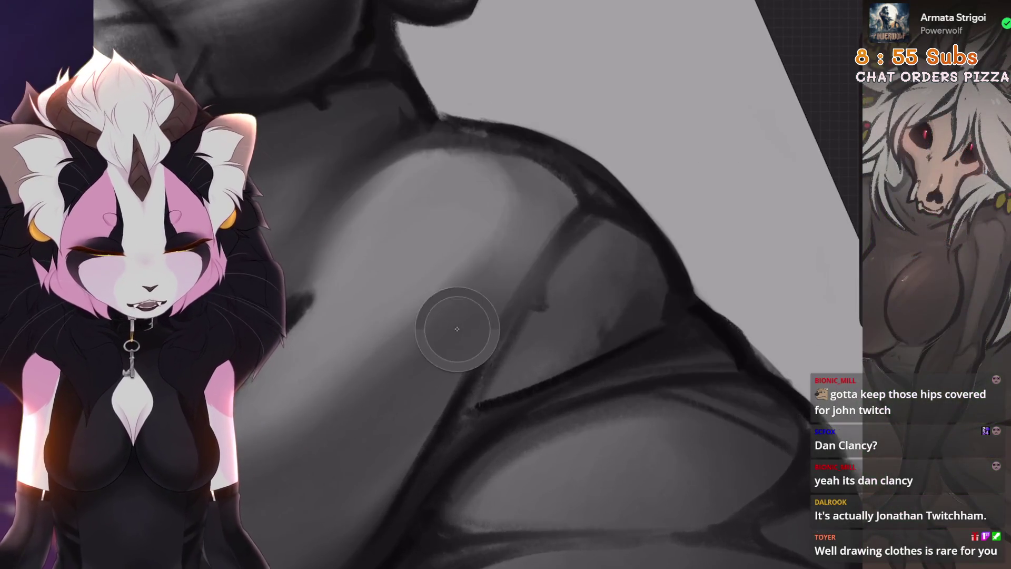
drag(563, 221, 476, 329)
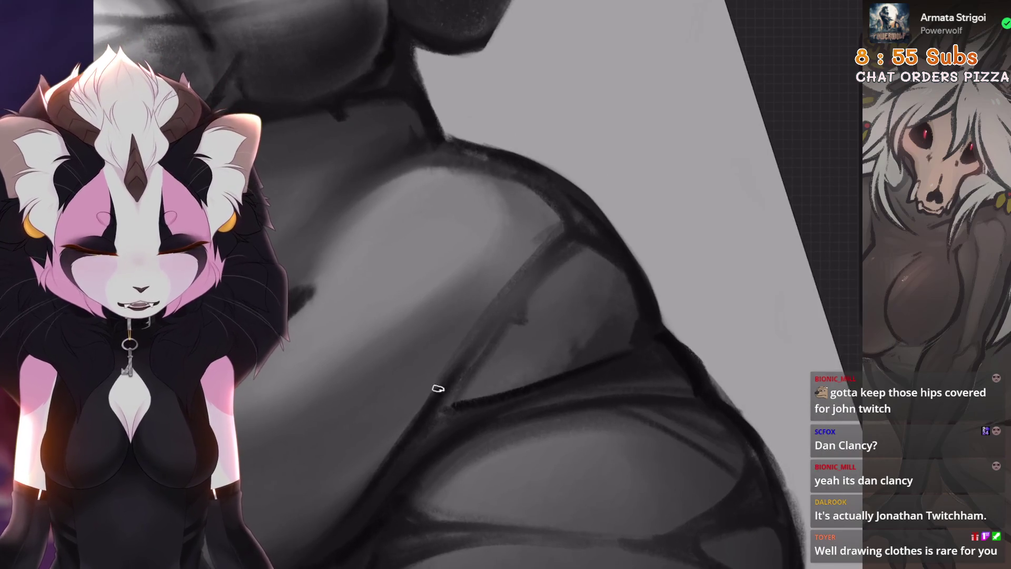
key(ctrl+z)
scroll(520, 284, down, 5)
scroll(519, 285, up, 3)
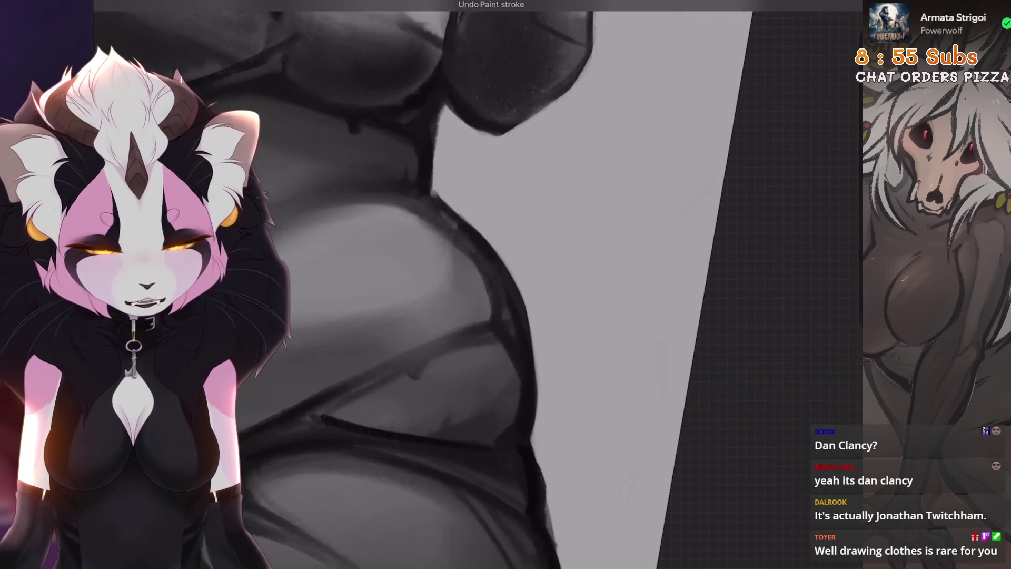
Shrink the brush to 3%, zoom toward the hip outline, and bring up the brushes
key(bracketleft)
drag(521, 316, 551, 257)
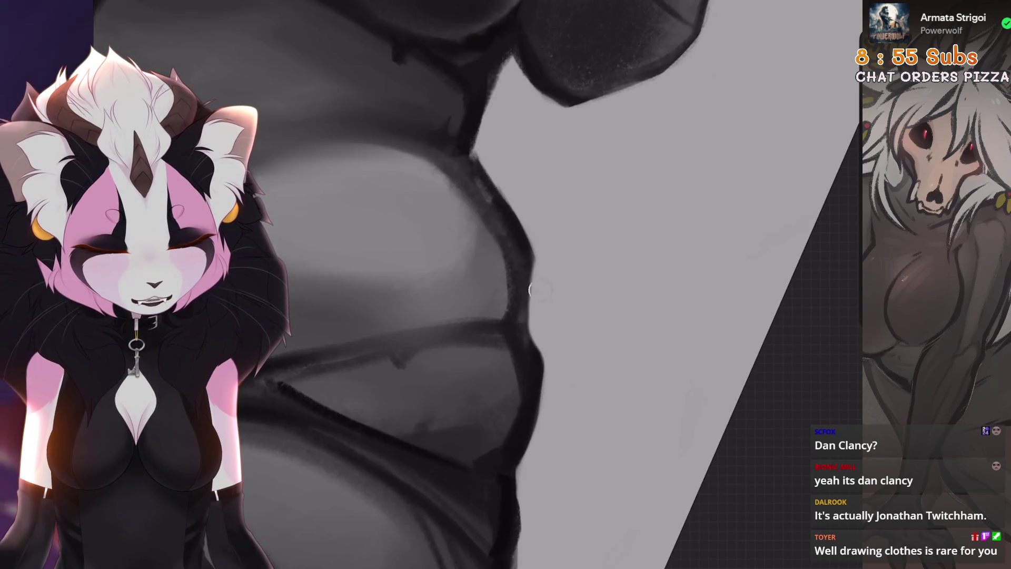
scroll(519, 284, down, 5)
scroll(520, 284, up, 6)
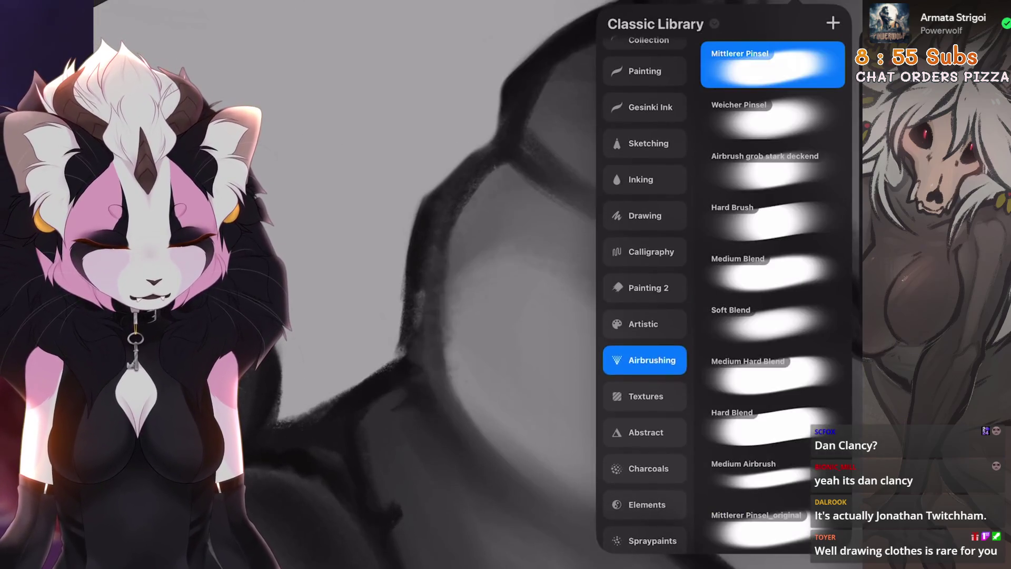
click(650, 107)
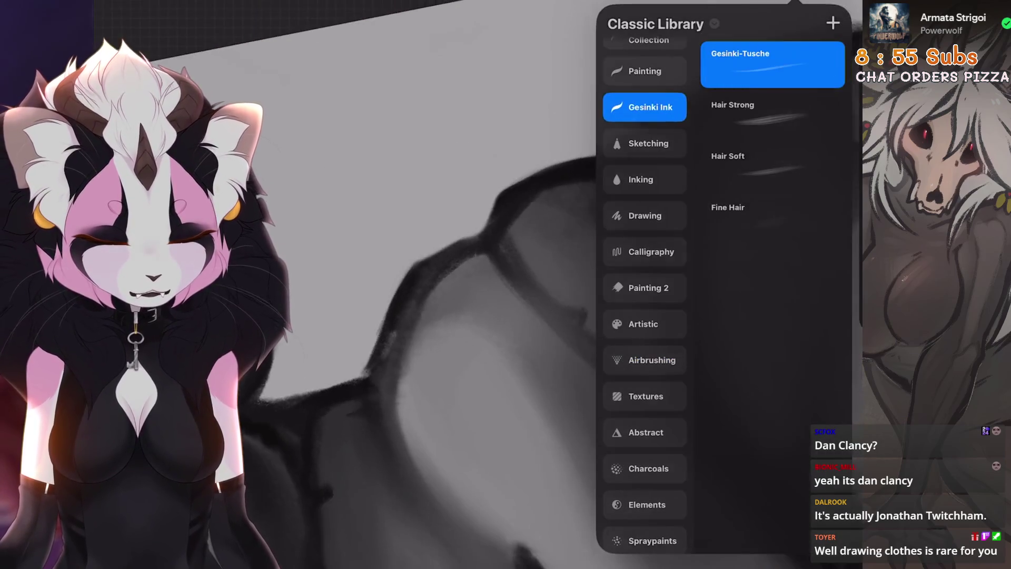
Pick the 6B Stift 2 pencil from Sketching and zoom in under the chest
click(644, 144)
click(421, 263)
scroll(474, 284, up, 3)
drag(579, 284, 516, 326)
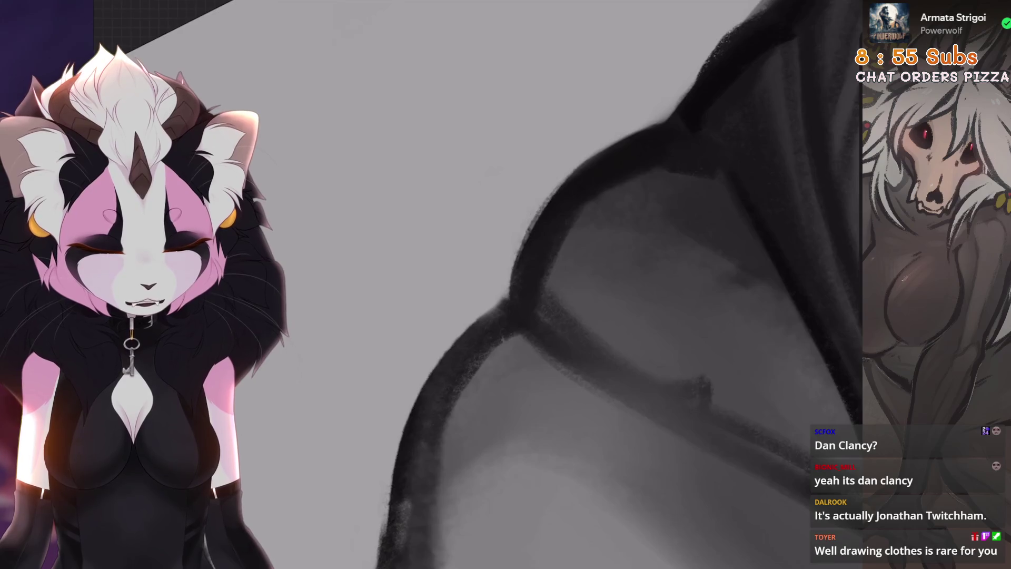
drag(526, 284, 473, 326)
mouse_move(526, 284)
mouse_down()
mouse_move(516, 221)
mouse_move(495, 284)
mouse_up()
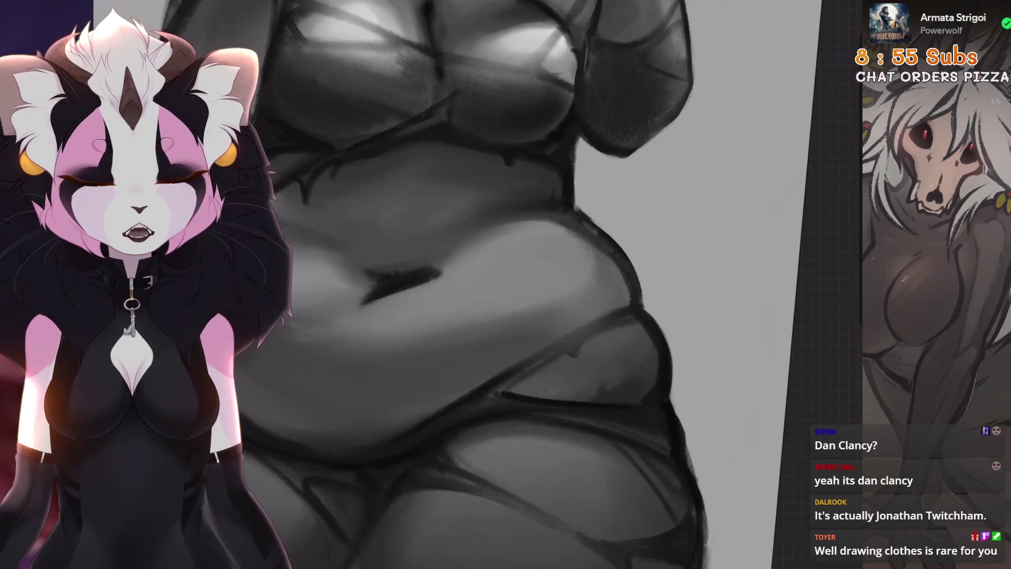
drag(500, 284, 489, 369)
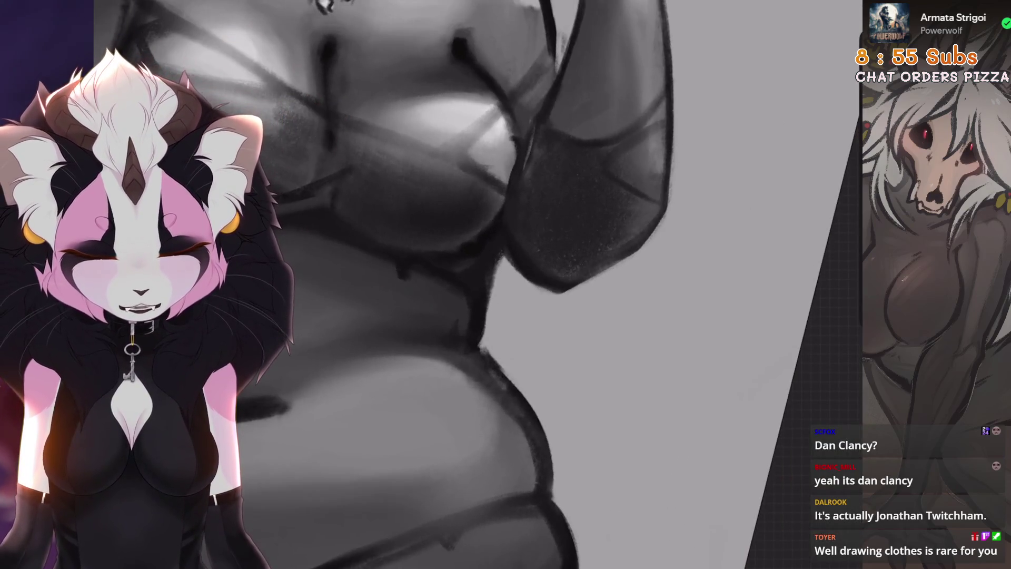
drag(400, 274, 473, 279)
mouse_move(576, 334)
mouse_down()
mouse_move(564, 272)
mouse_move(466, 276)
mouse_up()
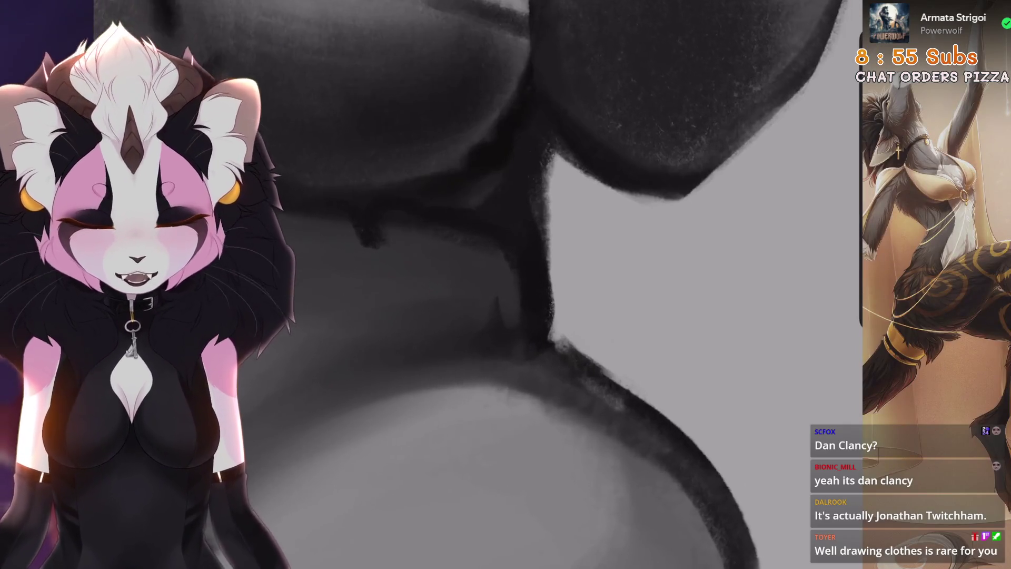
Switch the brush to the HB Pencil
key(b)
key(bracketleft)
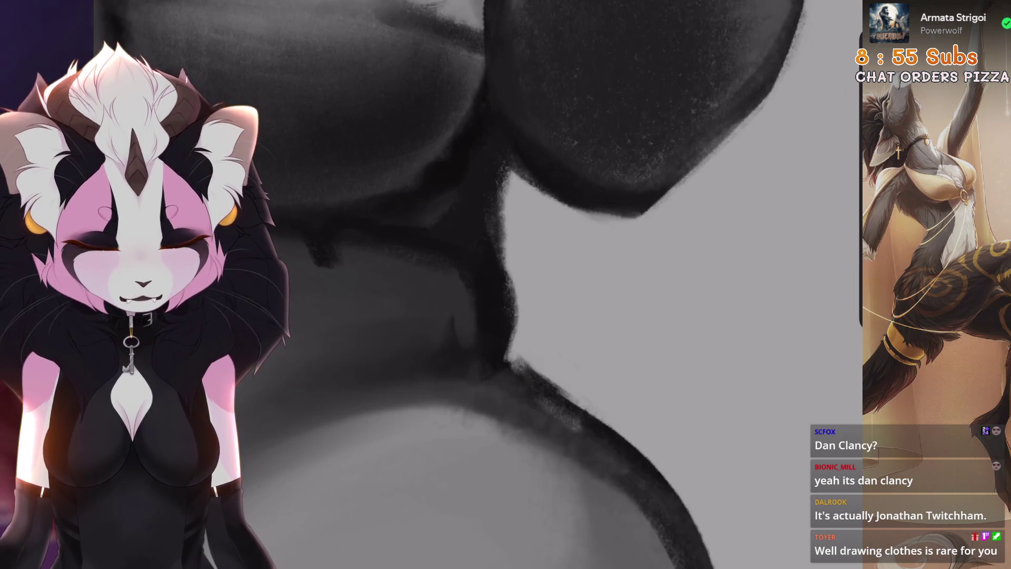
key(b)
click(760, 448)
click(760, 343)
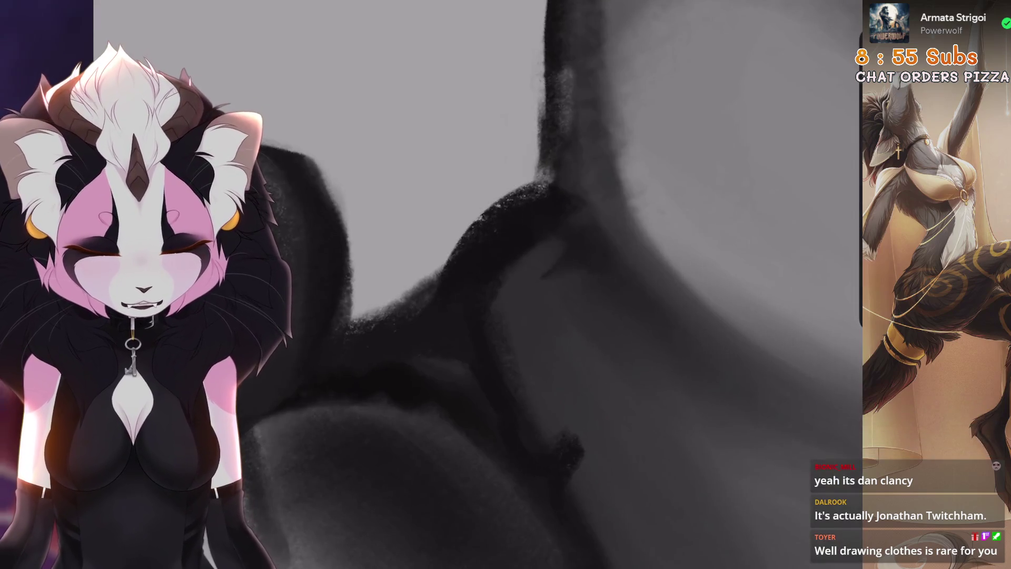
Paint dark and lighter shading strokes beneath the chest
drag(558, 195, 447, 263)
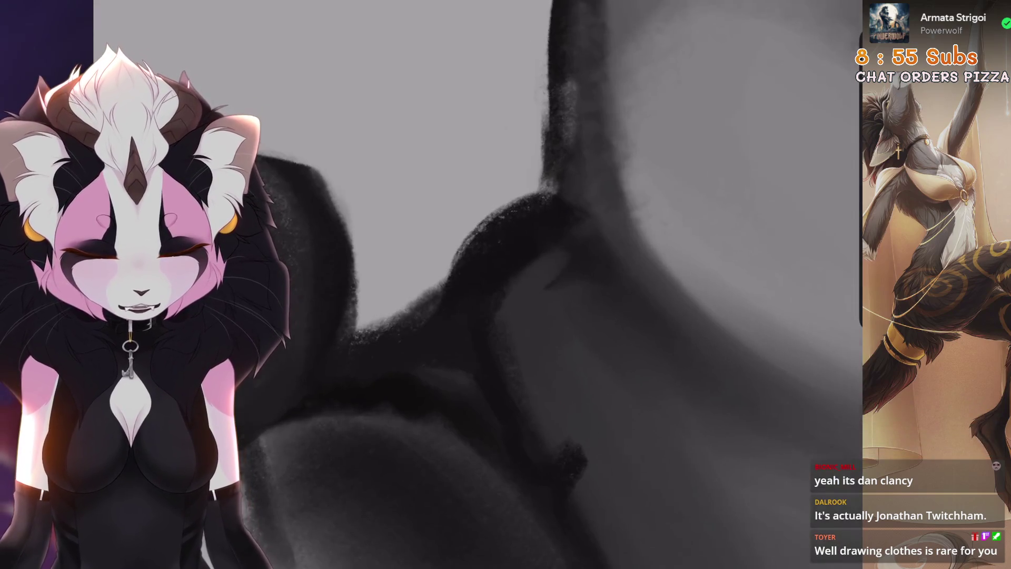
drag(526, 284, 594, 158)
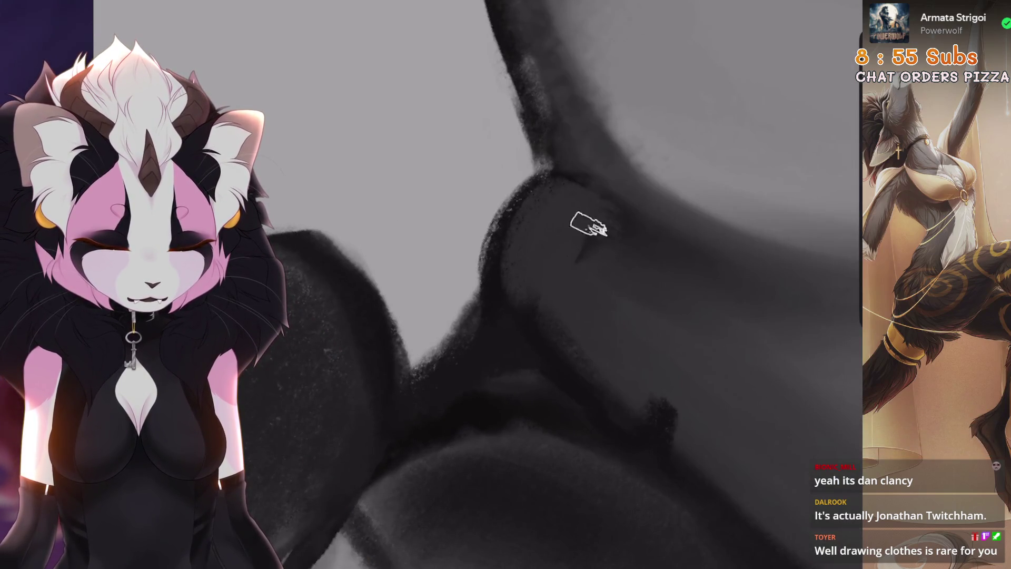
scroll(579, 284, down, 3)
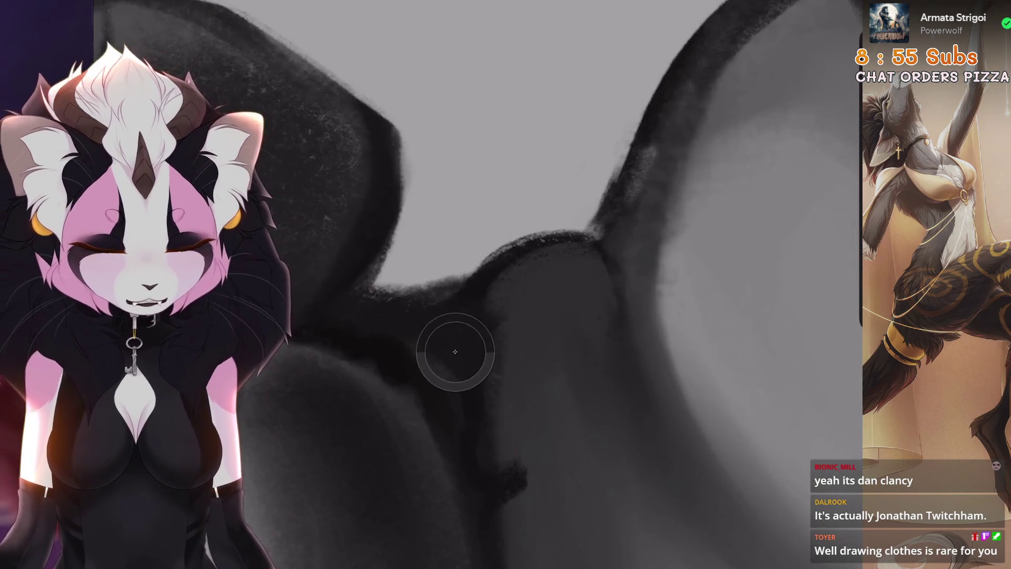
scroll(579, 284, down, 3)
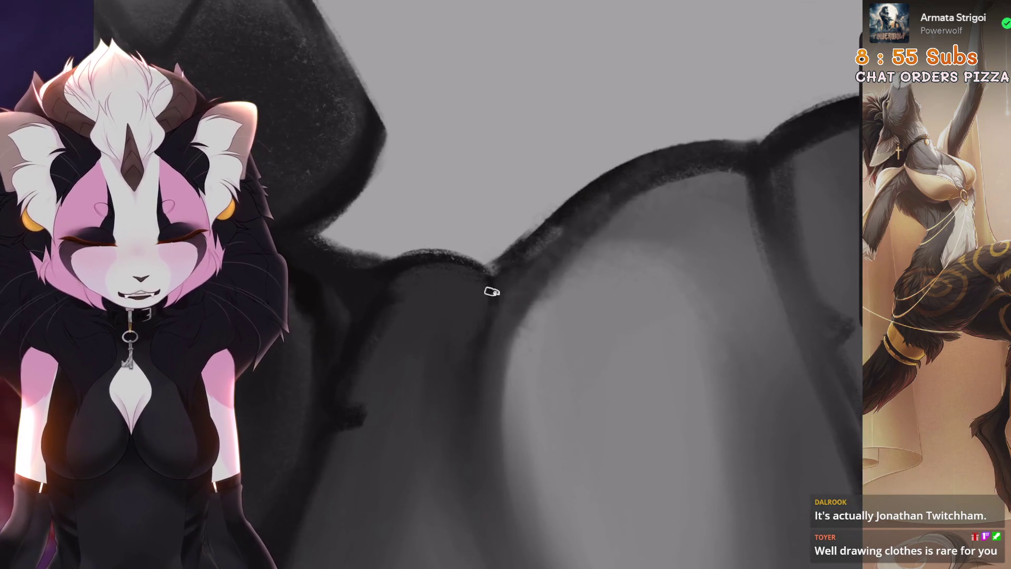
scroll(520, 285, down, 3)
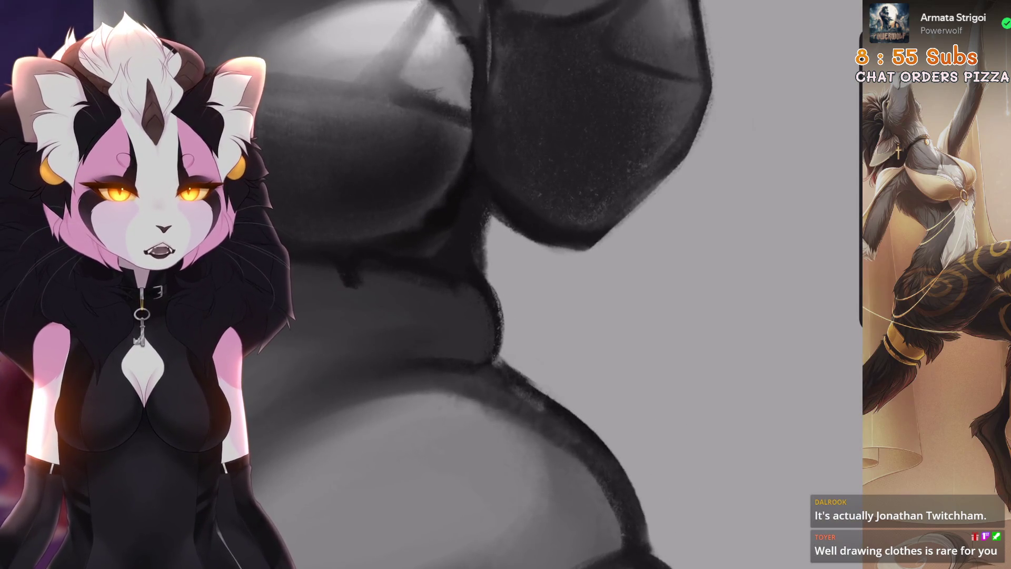
scroll(506, 284, down, 3)
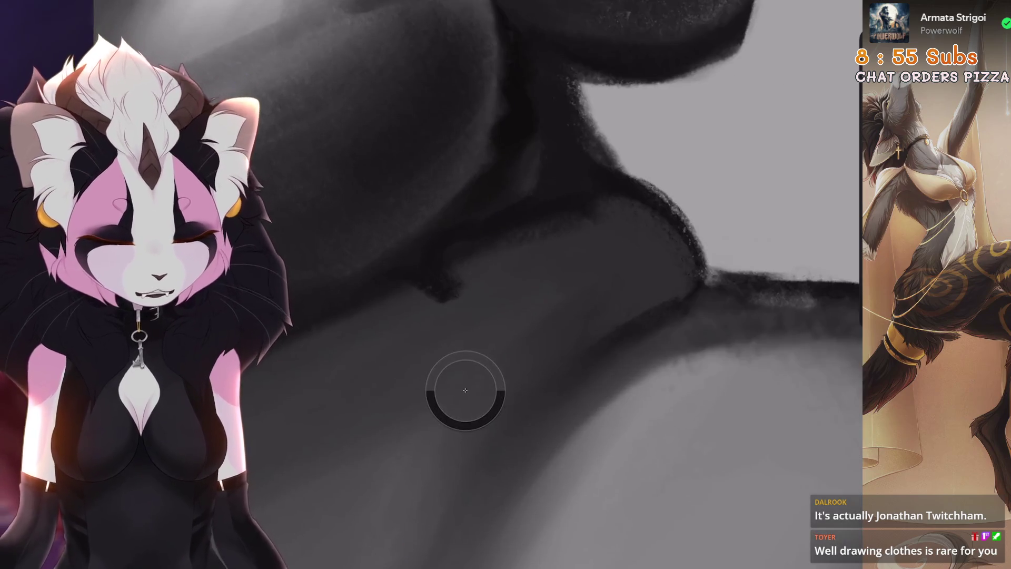
scroll(562, 181, up, 3)
scroll(488, 298, up, 2)
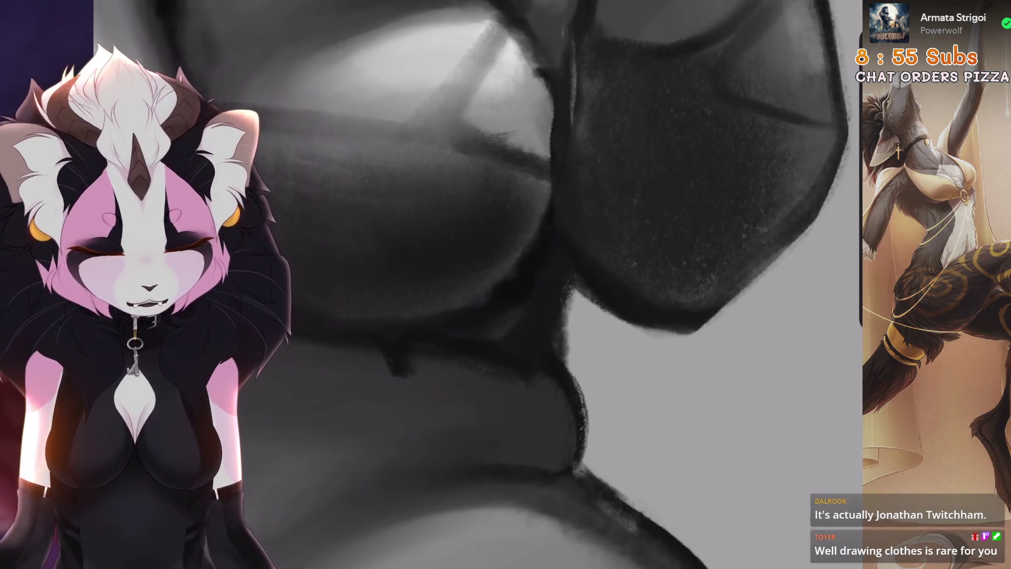
scroll(527, 343, down, 5)
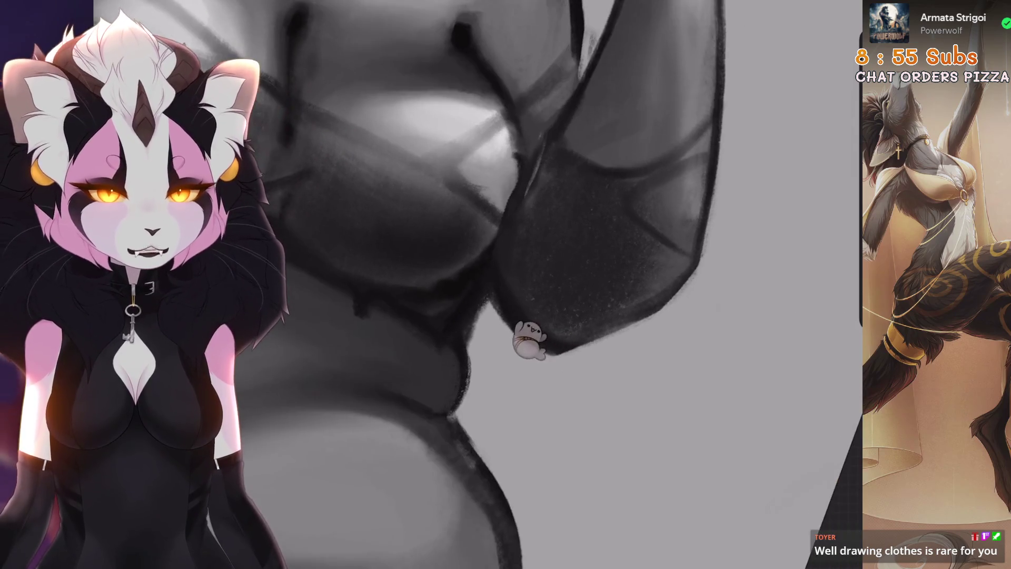
scroll(664, 271, up, 2)
scroll(473, 322, down, 3)
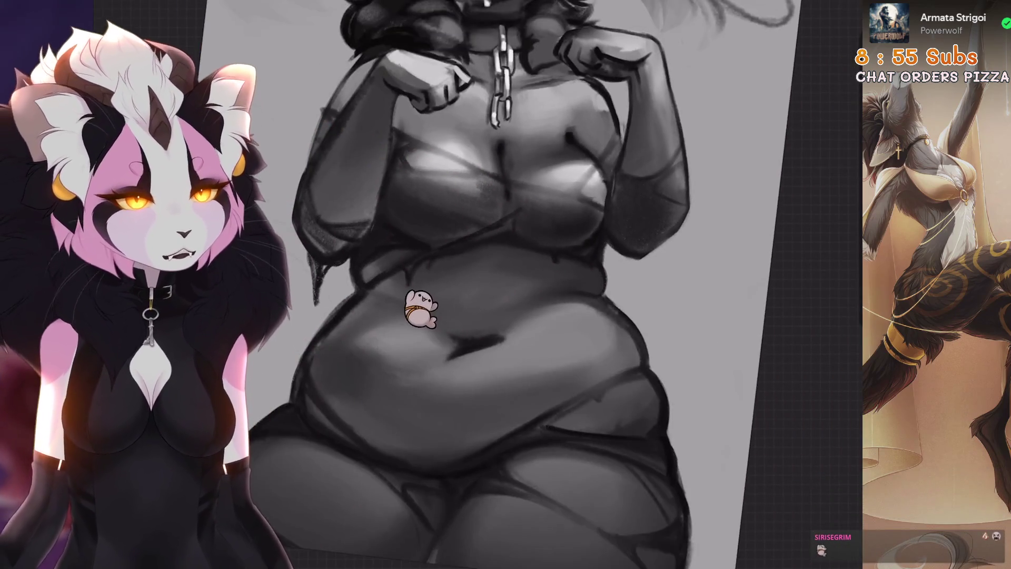
scroll(392, 301, up, 5)
scroll(376, 295, up, 1)
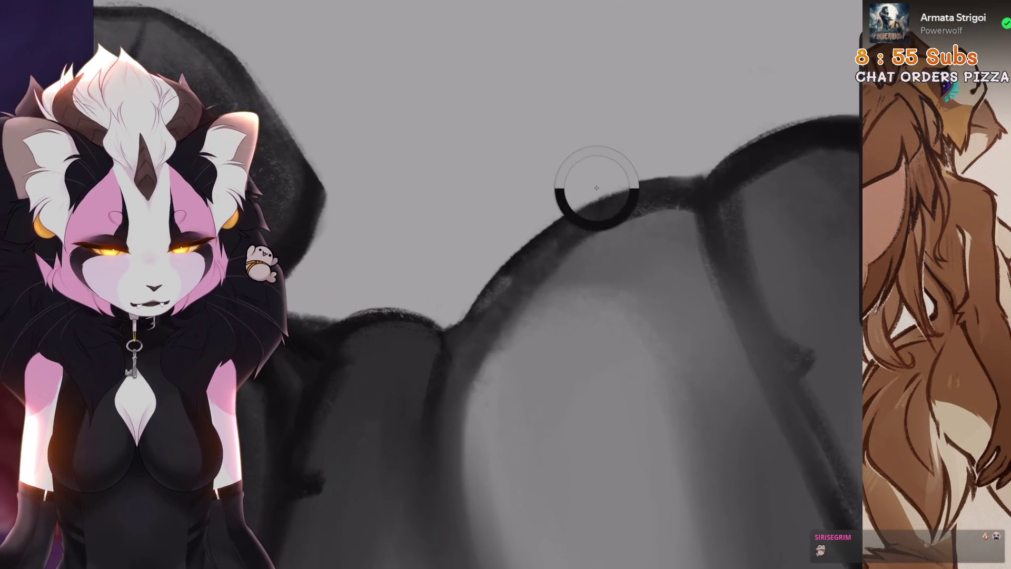
Darken the top outline of the hip curve, undoing the strokes that don't work
key(ctrl+z)
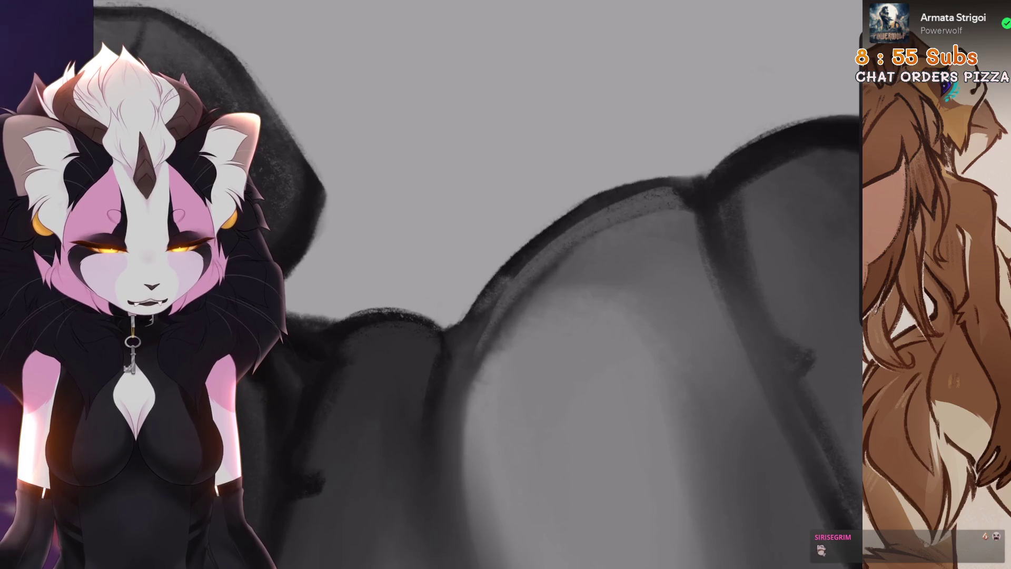
drag(658, 198, 500, 274)
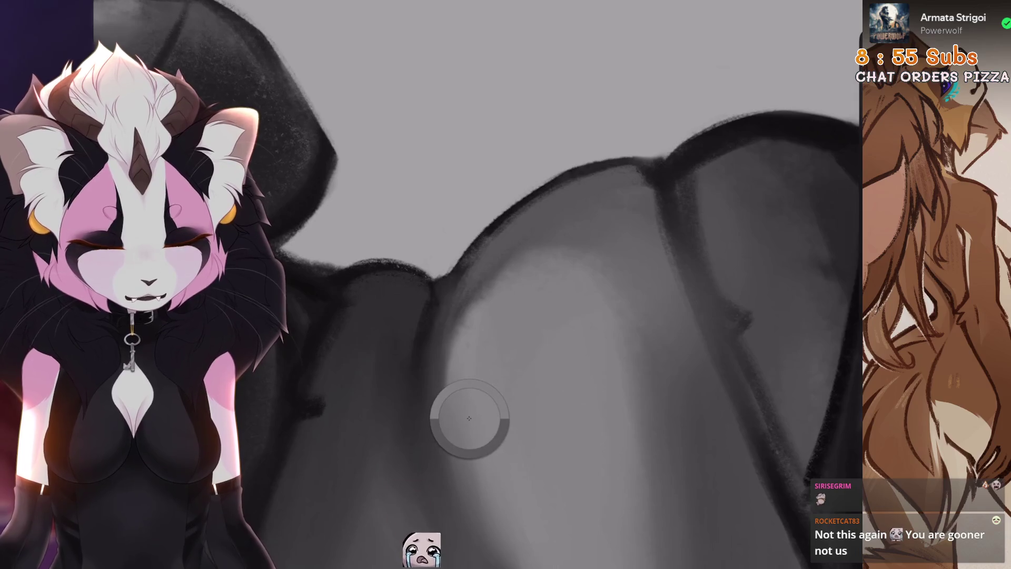
key(ctrl+z)
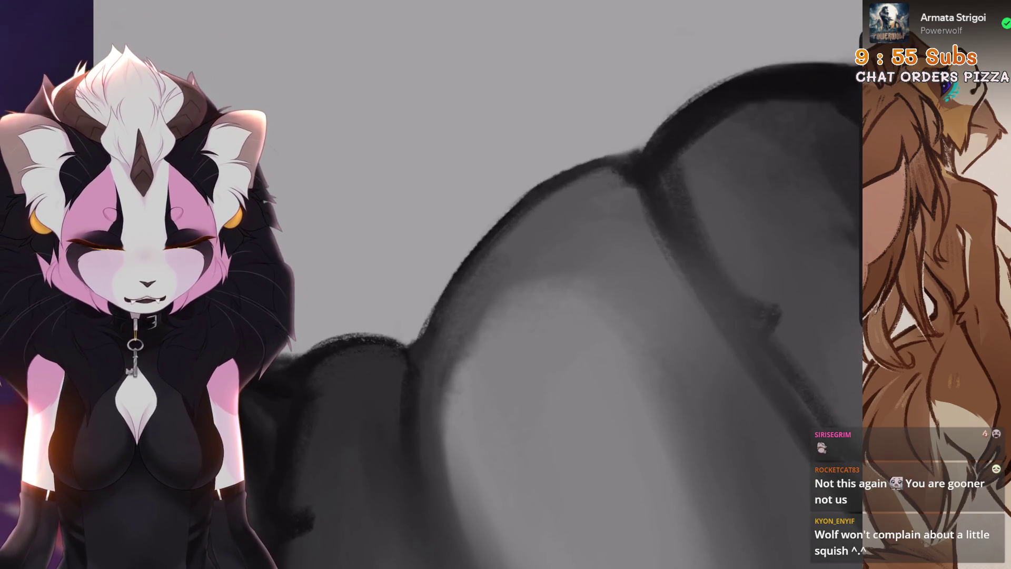
key(ctrl+z)
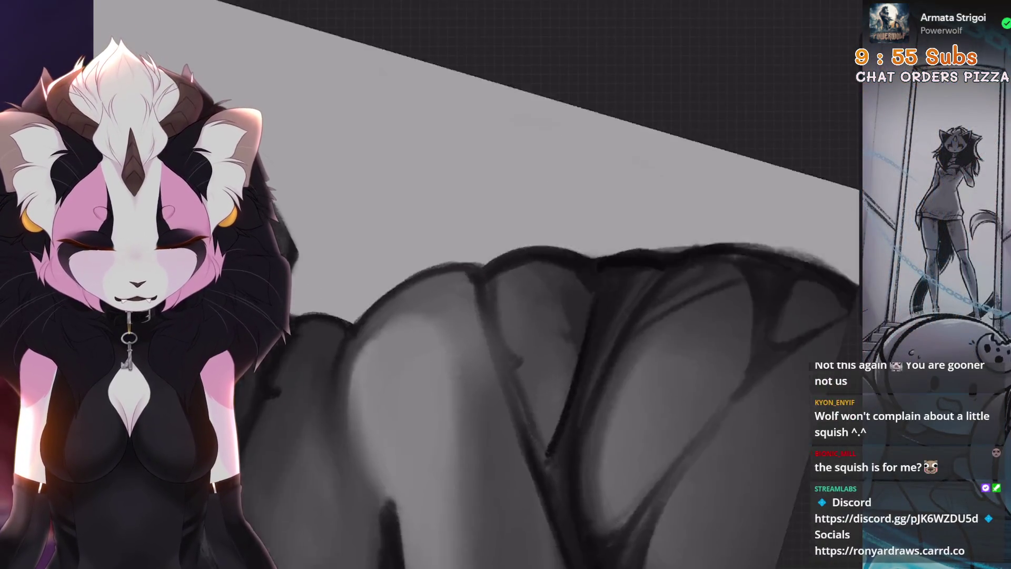
Undo the stray short stroke on the hip
key(ctrl+z)
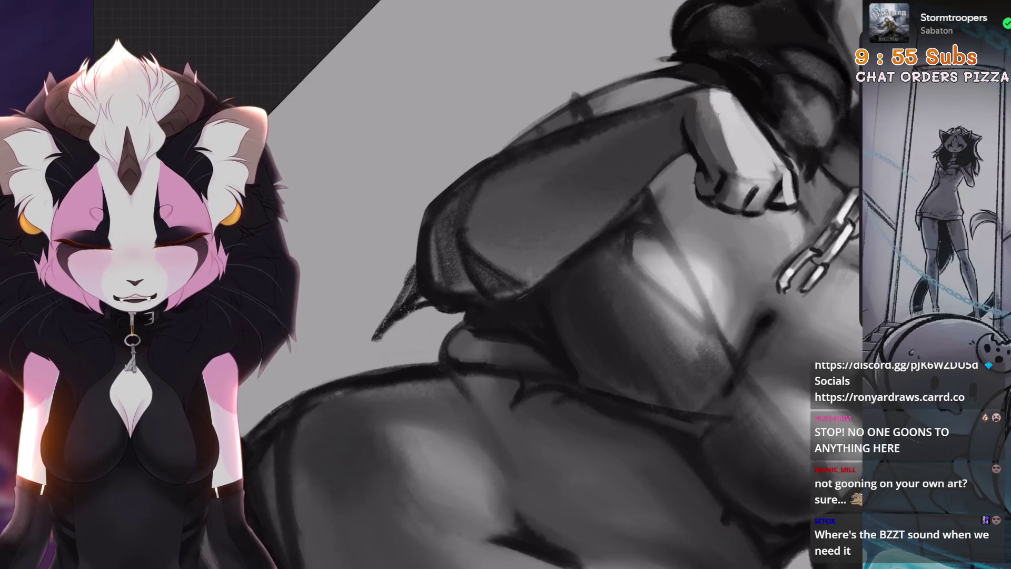
Undo the two latest strokes under the chest while zooming around the torso
key(ctrl+z)
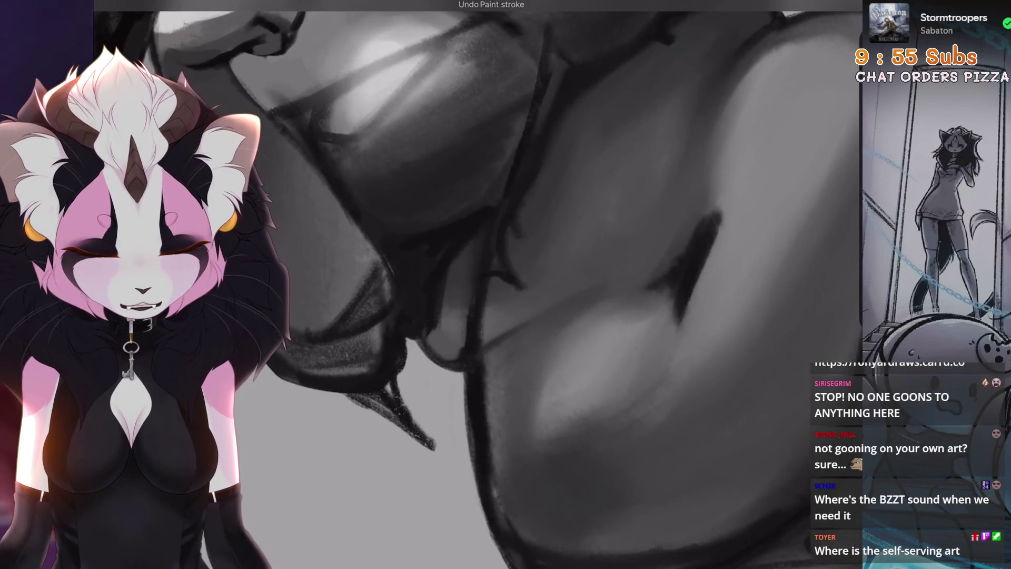
scroll(541, 305, down, 3)
scroll(541, 305, up, 3)
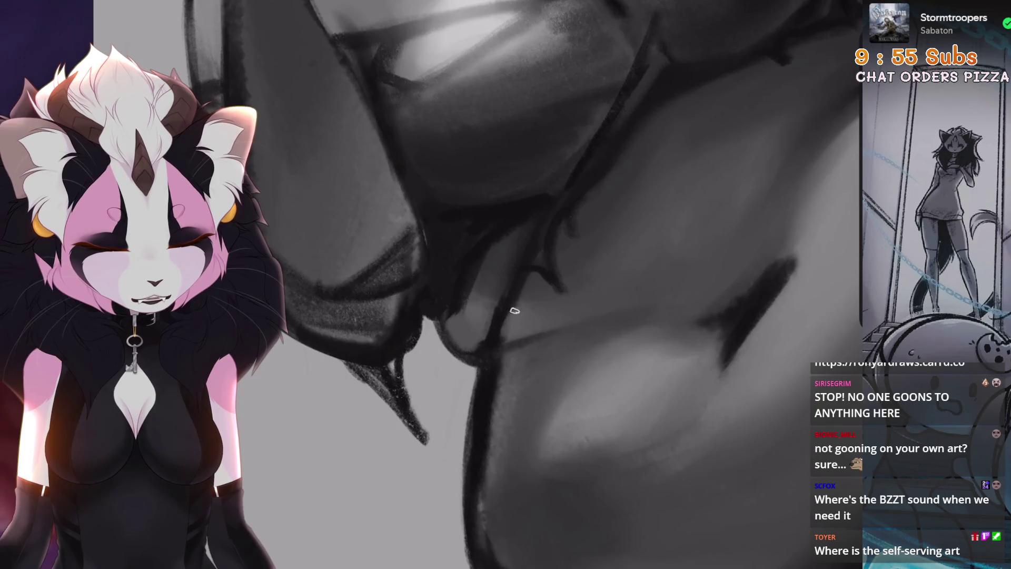
key(ctrl+z)
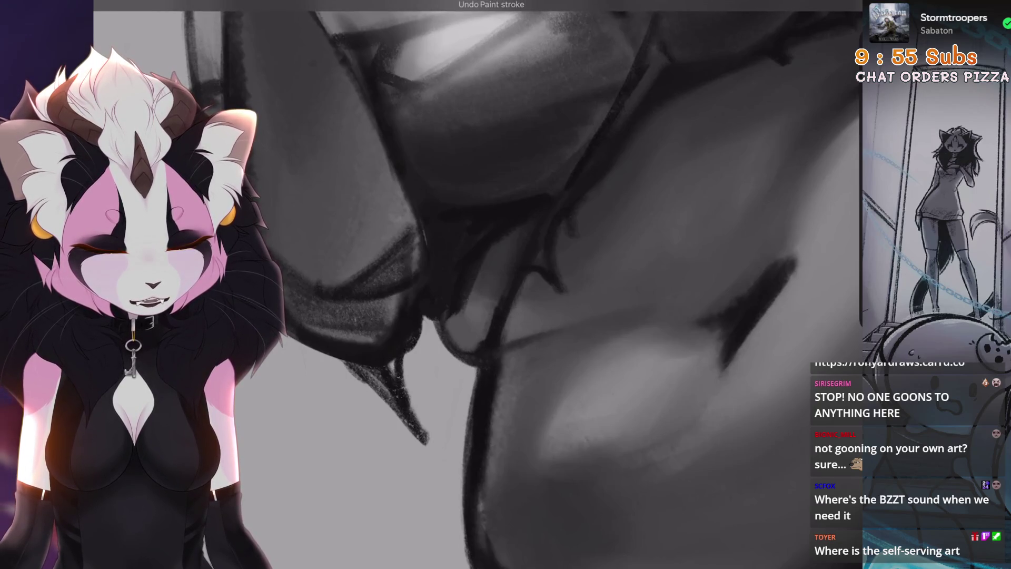
scroll(477, 284, down, 3)
scroll(477, 284, up, 3)
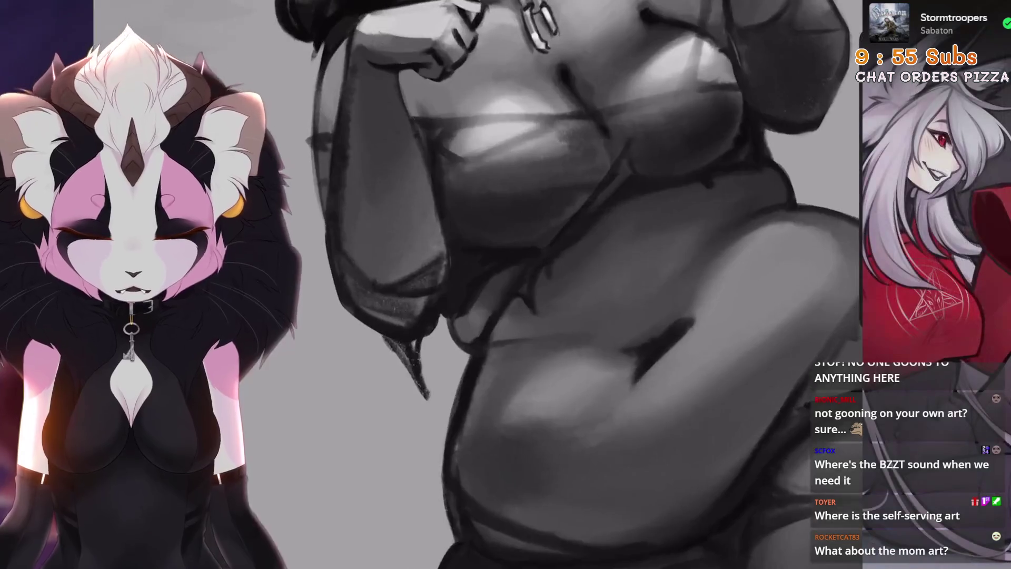
scroll(489, 342, up, 3)
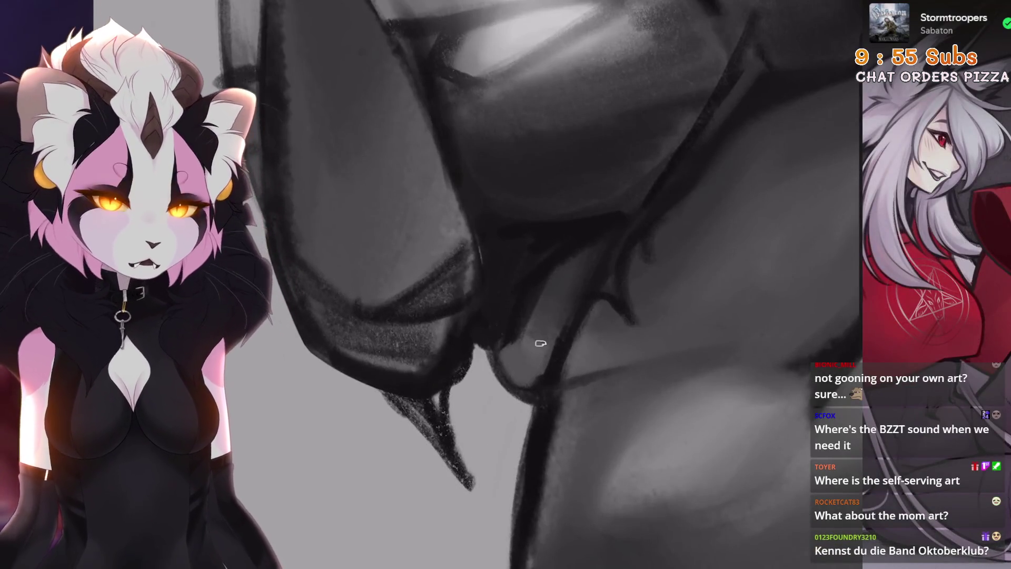
scroll(536, 343, down, 3)
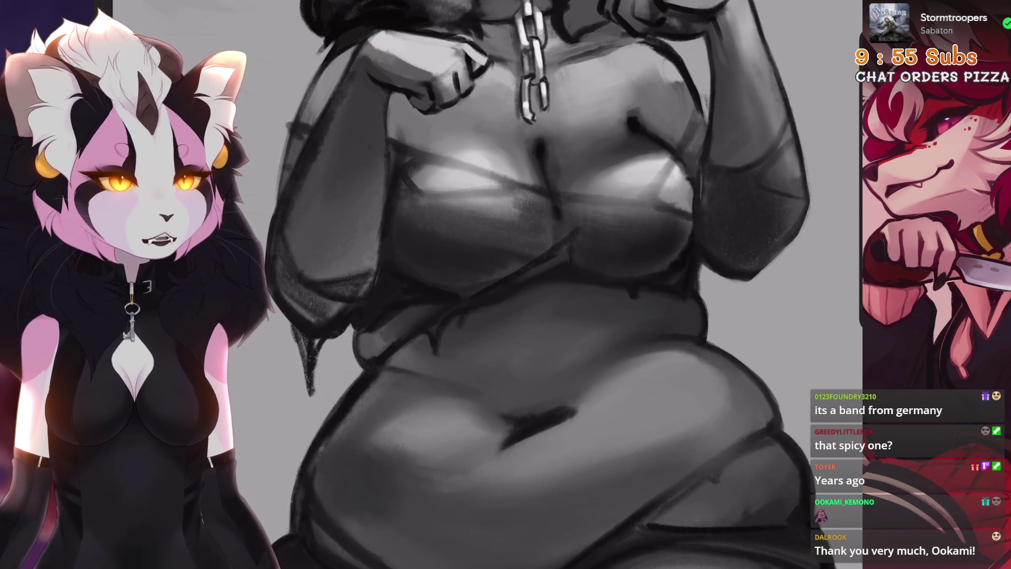
Zoom out and fit the whole figure upright on screen
scroll(526, 284, down, 5)
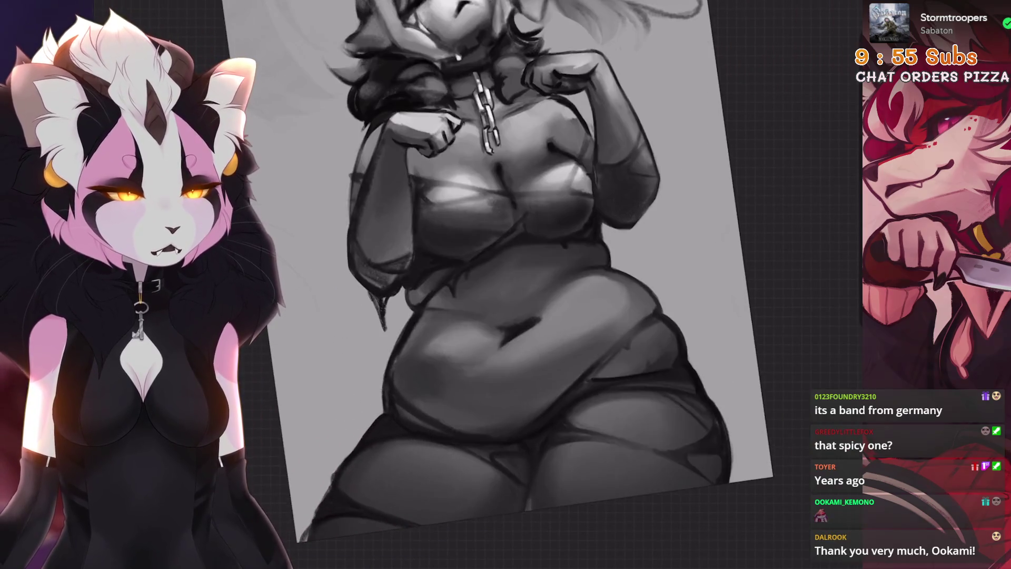
scroll(474, 285, up, 5)
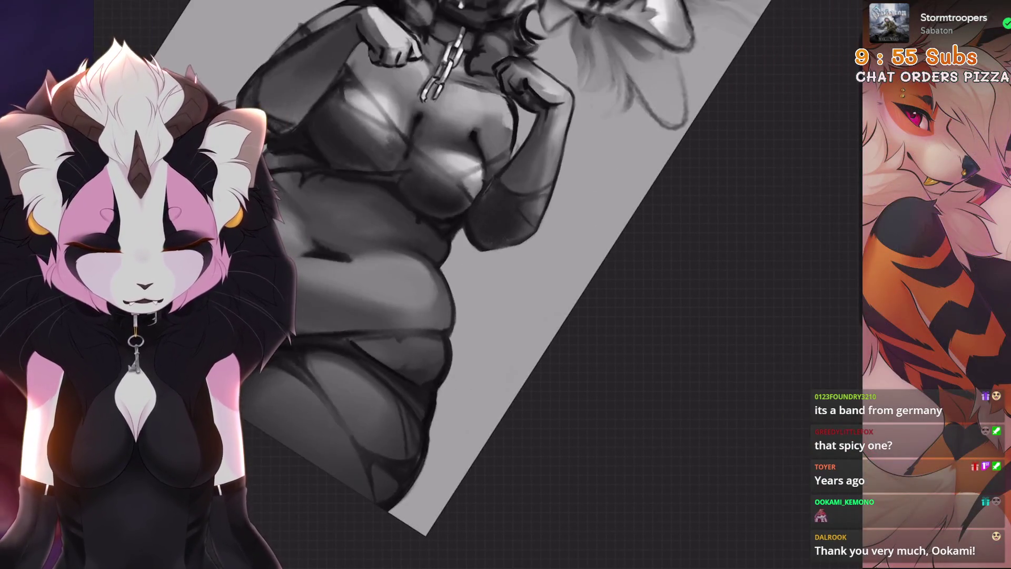
scroll(537, 338, up, 3)
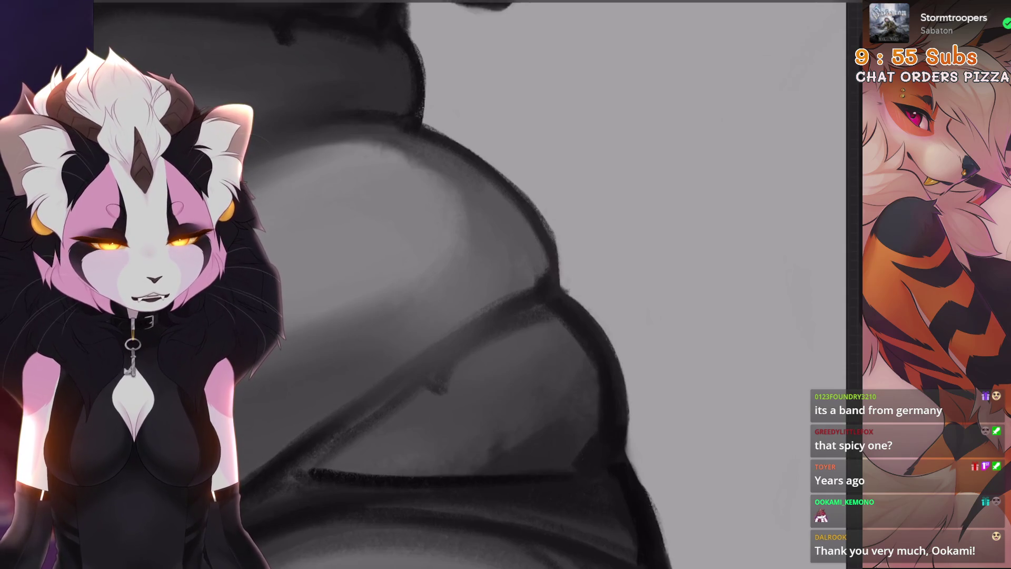
scroll(566, 288, down, 3)
scroll(470, 321, down, 2)
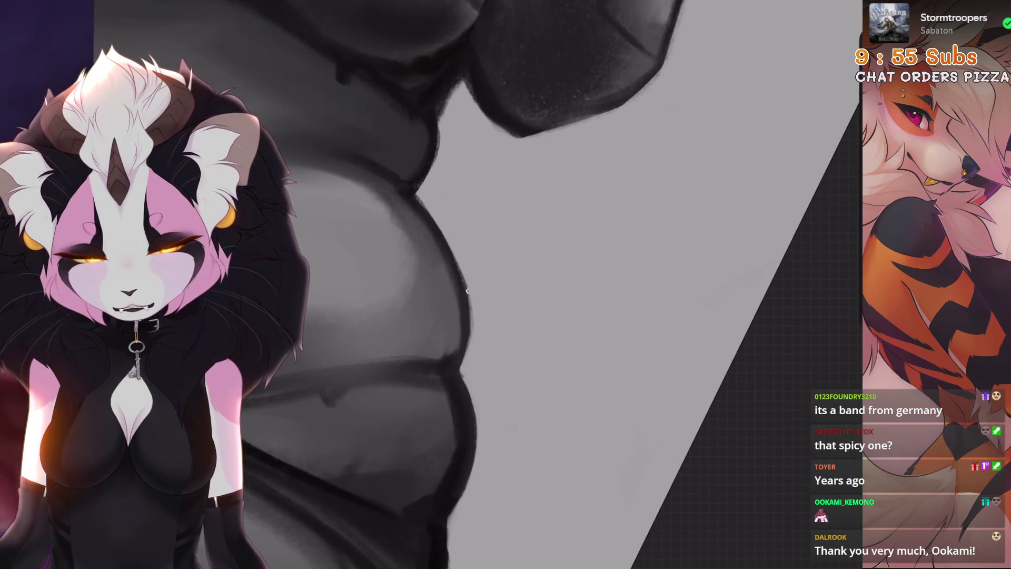
scroll(470, 321, down, 2)
key(ctrl+0)
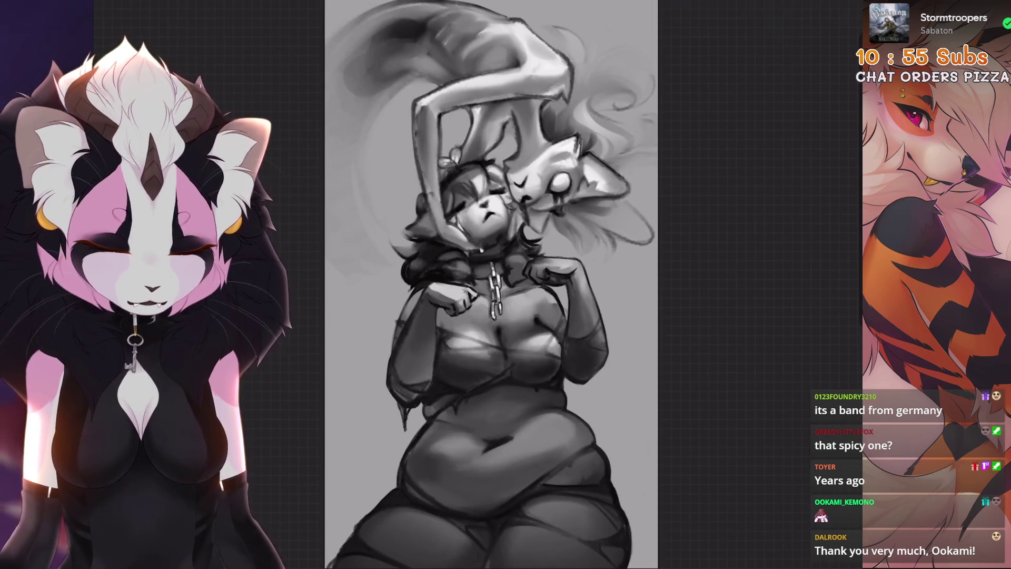
scroll(467, 354, up, 5)
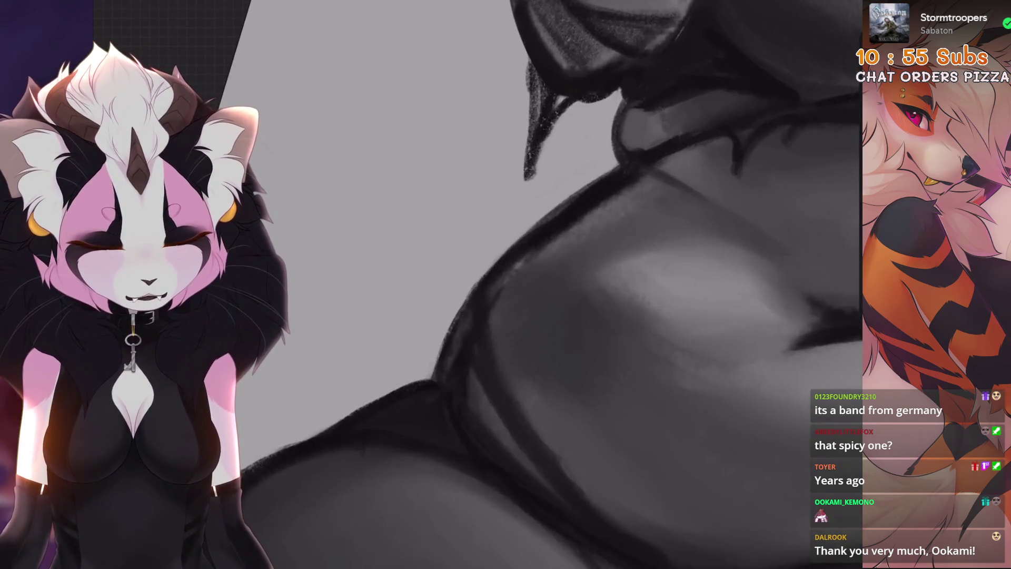
Try two short brush strokes on the torso and undo both
mouse_move(485, 304)
mouse_down()
mouse_move(525, 253)
mouse_move(589, 208)
mouse_up()
key(ctrl+z)
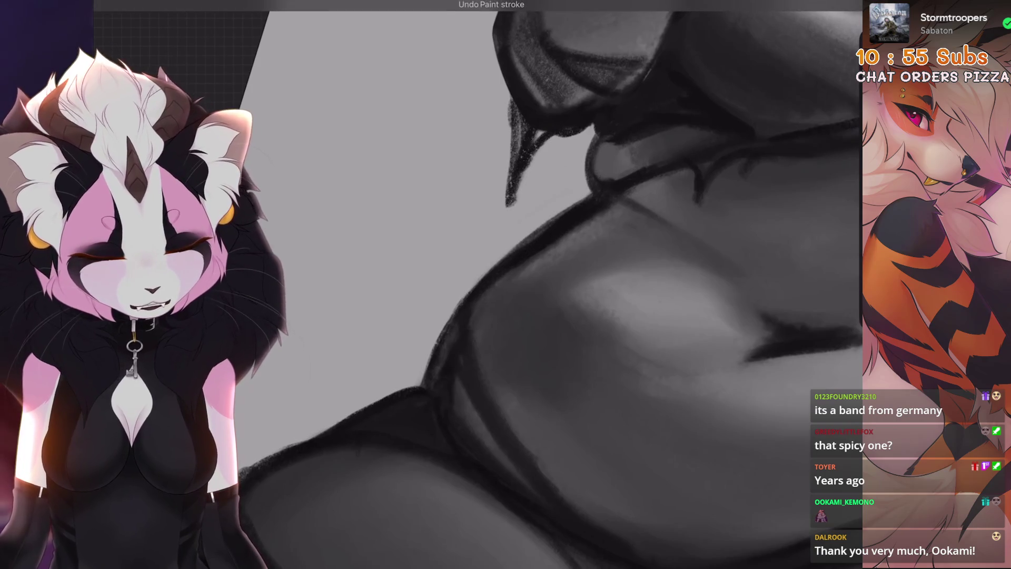
key(4)
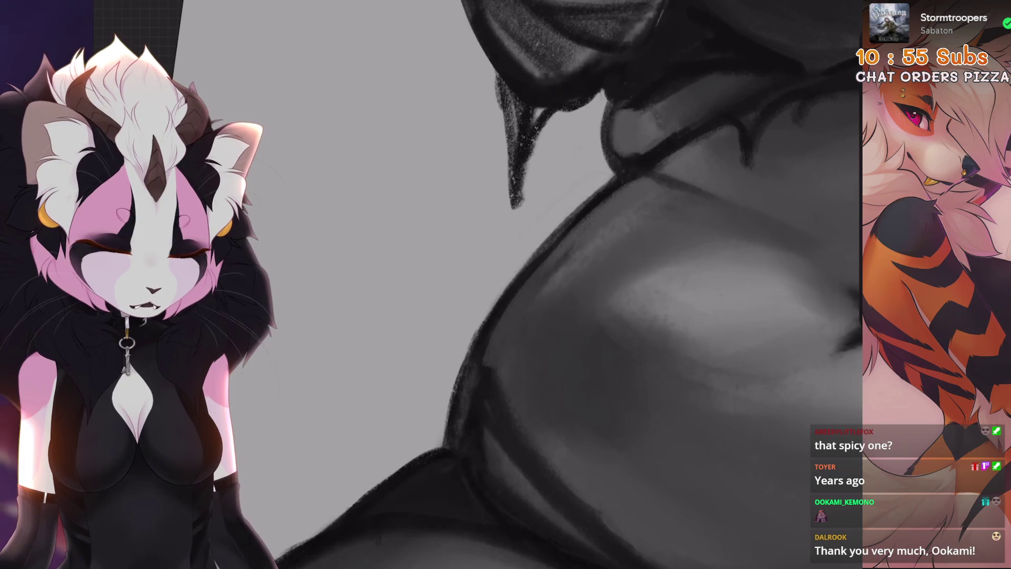
drag(560, 267, 602, 219)
key(ctrl+z)
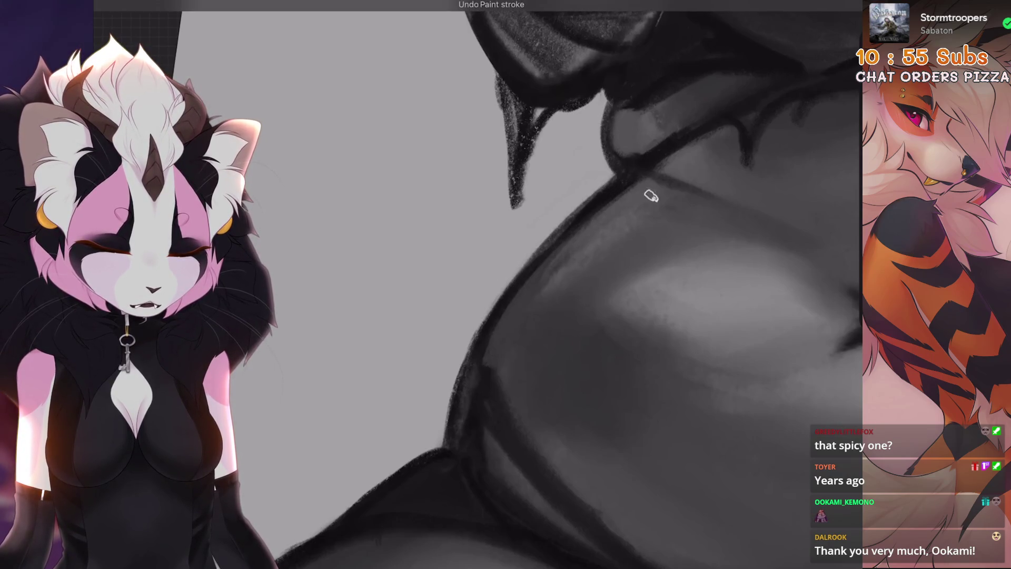
key(6)
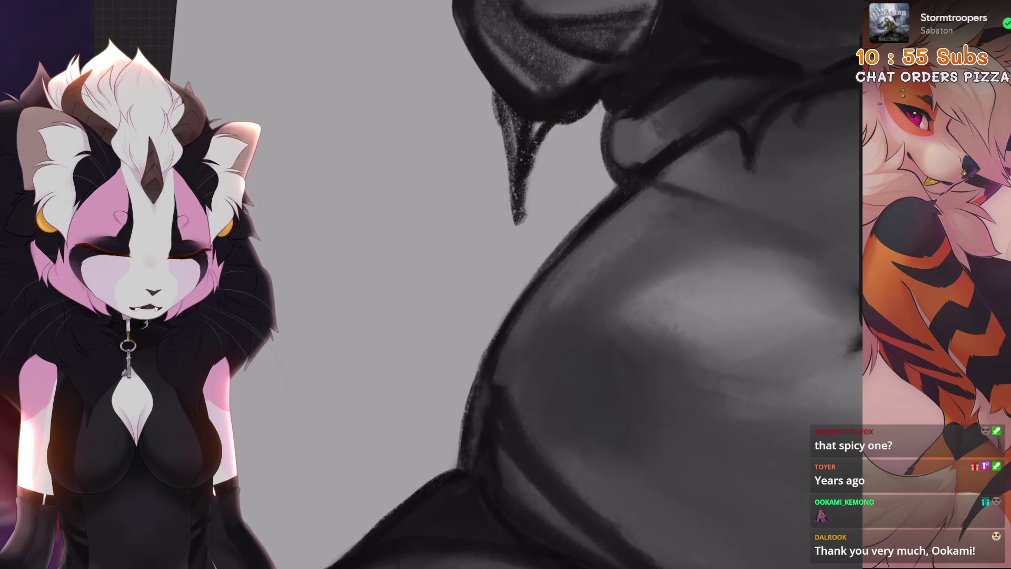
scroll(642, 228, down, 8)
scroll(579, 316, up, 8)
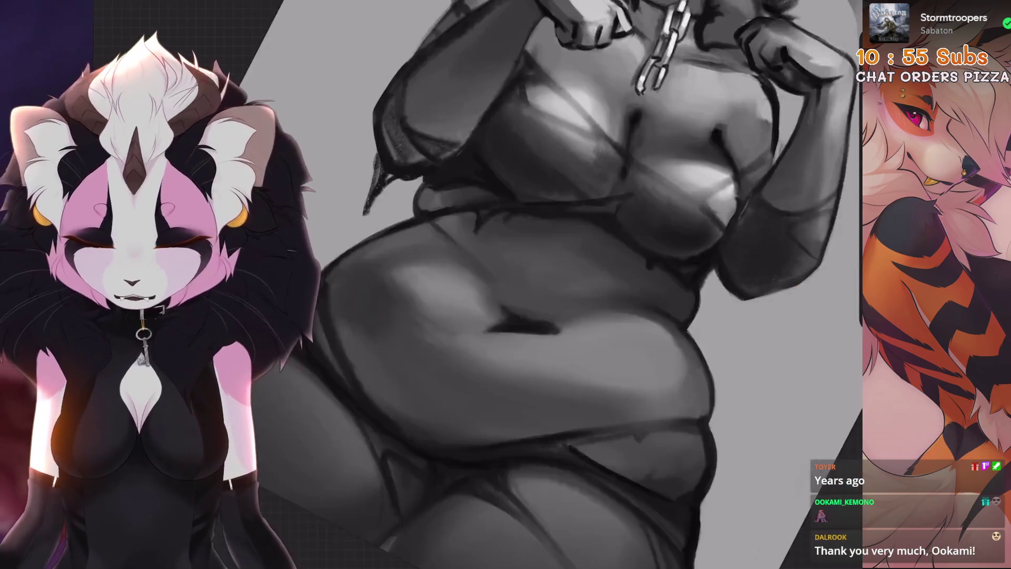
scroll(501, 338, up, 2)
scroll(579, 284, down, 1)
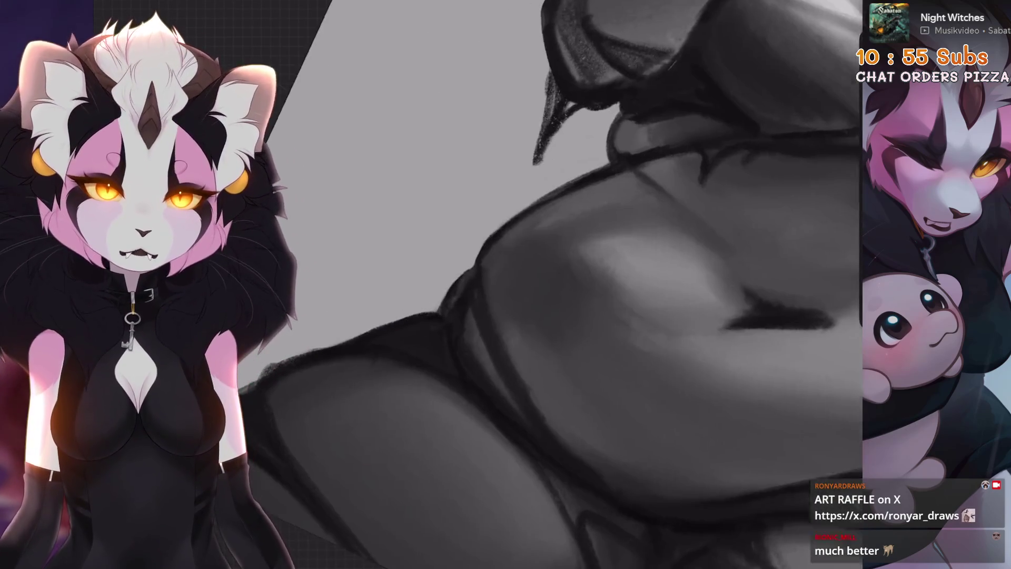
Undo the last eraser stroke, then paint and undo two dark strokes along the left outline
key(ctrl+z)
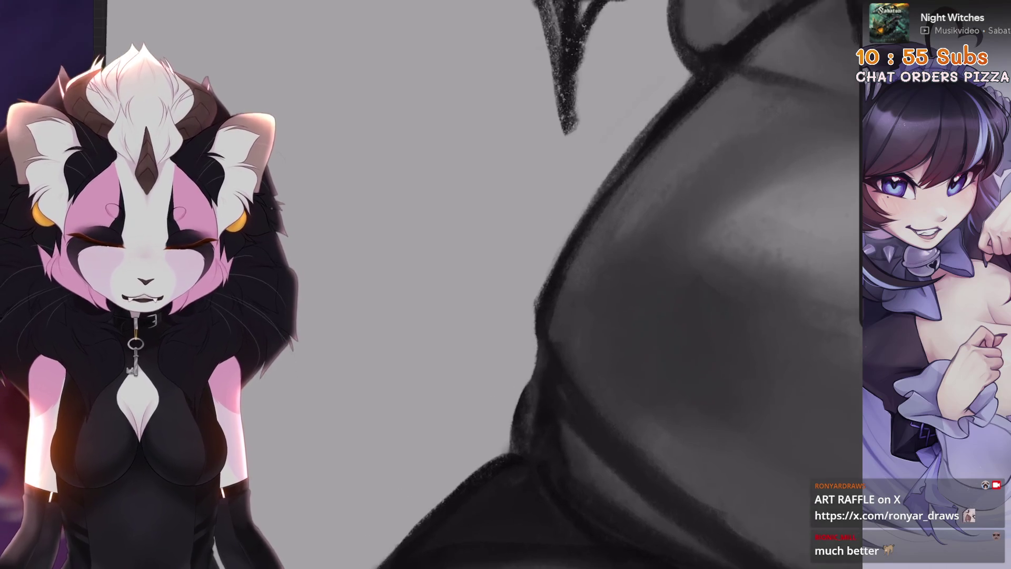
drag(569, 222, 473, 351)
key(ctrl+z)
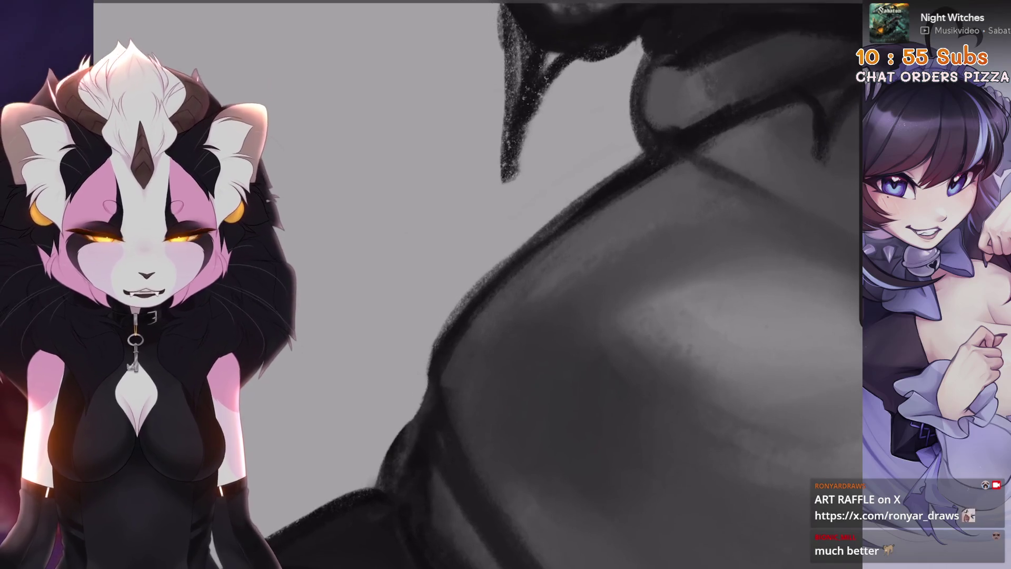
drag(552, 221, 440, 371)
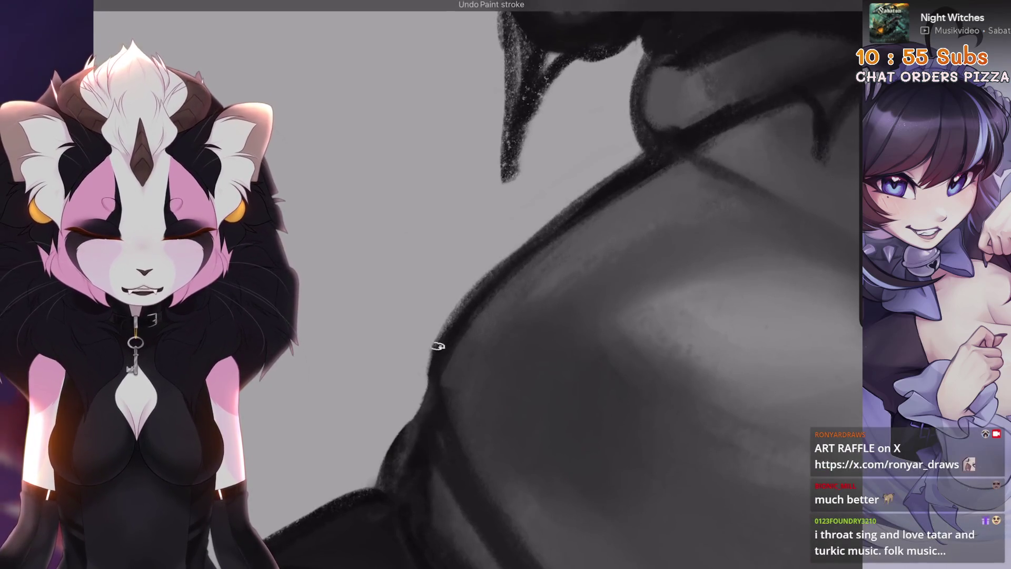
key(ctrl+z)
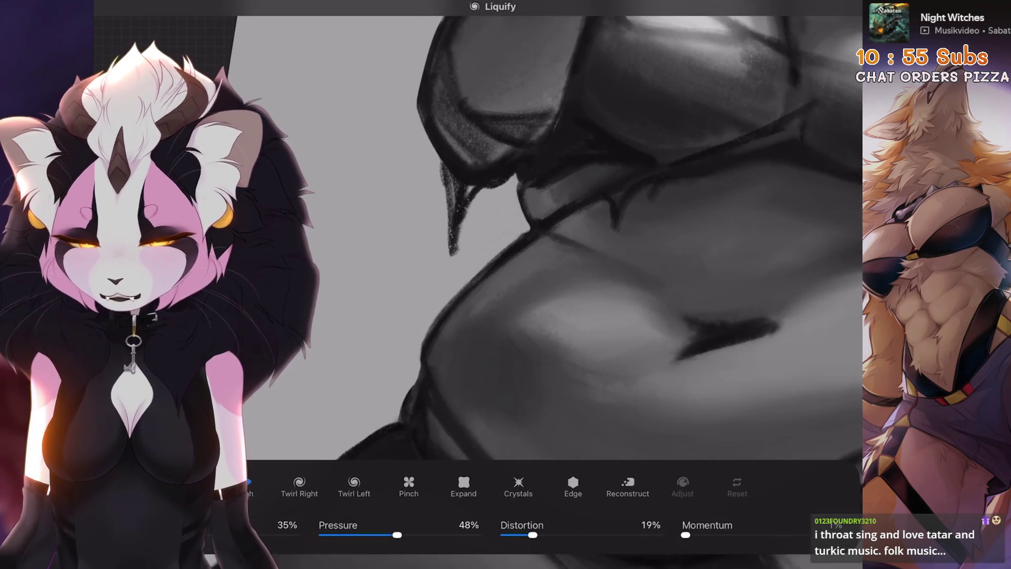
Push the belly edge slightly with Liquify, then exit back to the drawing
drag(416, 294, 432, 337)
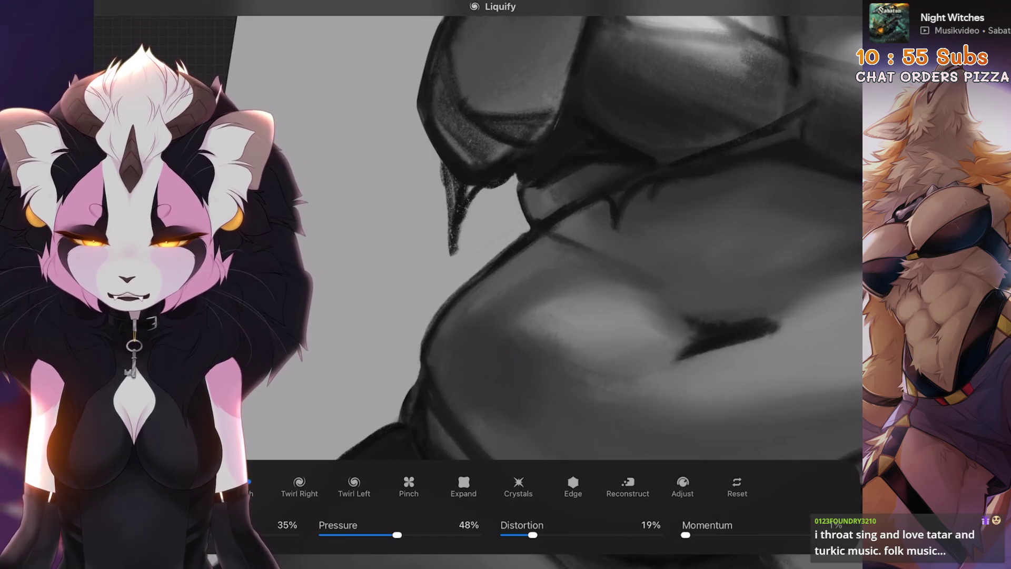
scroll(568, 237, down, 5)
scroll(569, 237, up, 5)
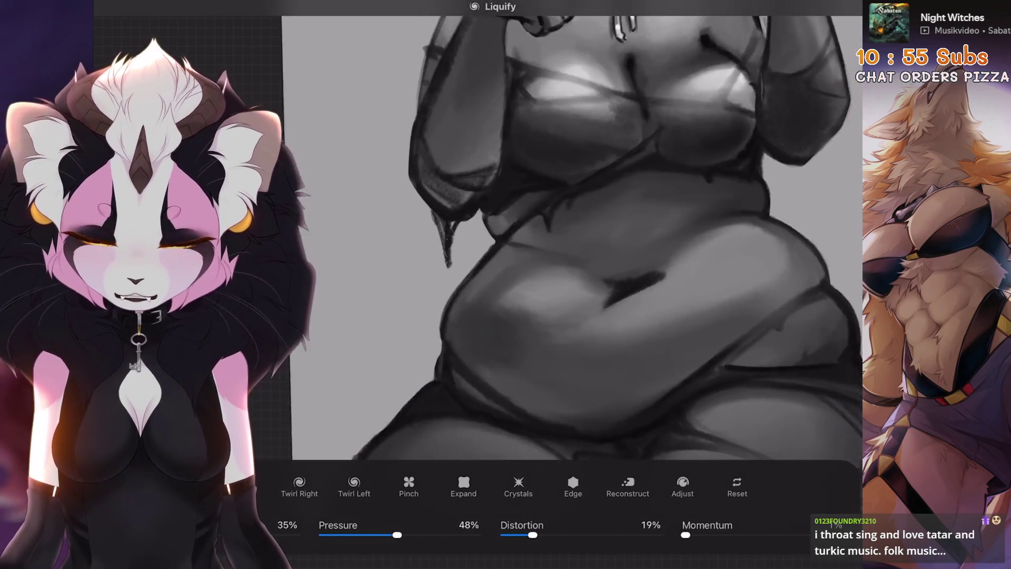
scroll(569, 237, up, 1)
scroll(568, 237, down, 5)
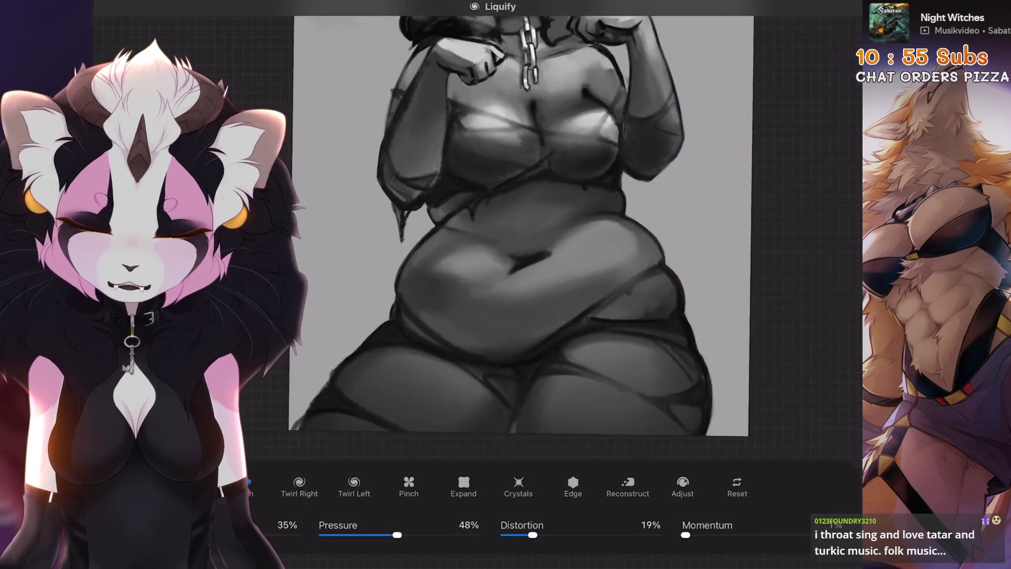
key(Escape)
scroll(473, 210, up, 2)
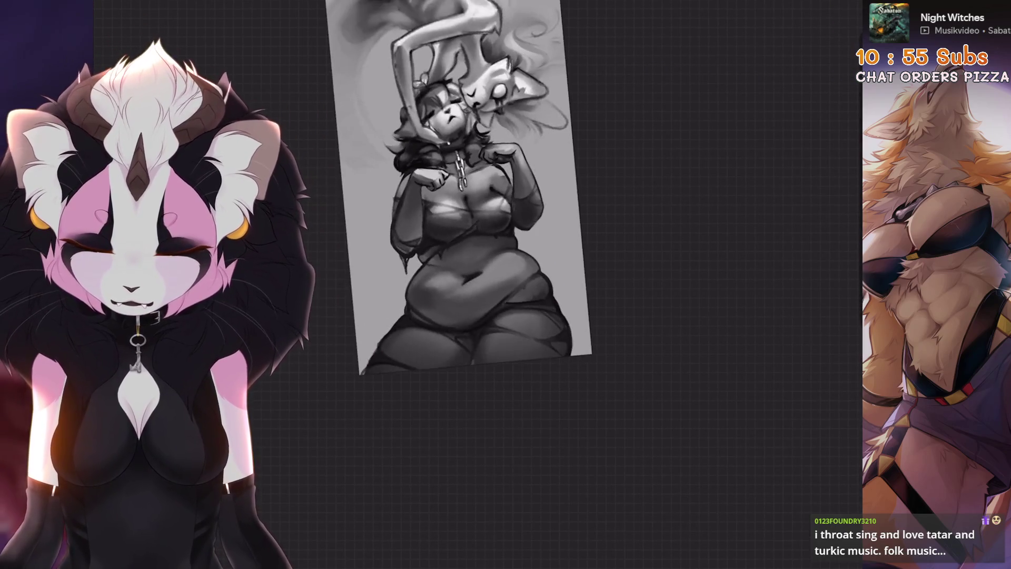
Restore the liquify warp and paint dark crease lines on the belly, undoing a misplaced one
key(ctrl+shift+z)
scroll(558, 237, up, 3)
scroll(526, 237, up, 3)
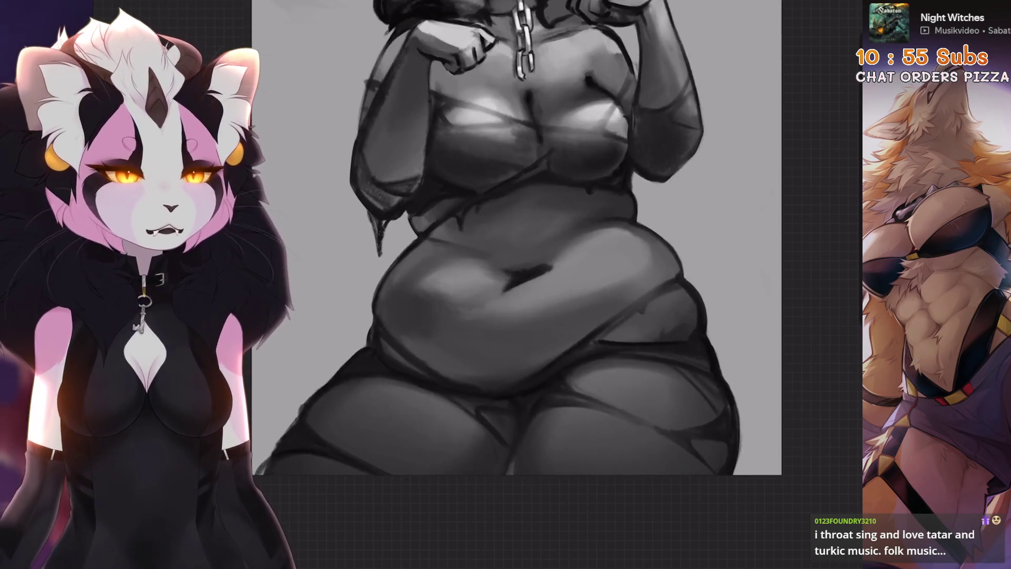
scroll(526, 237, down, 5)
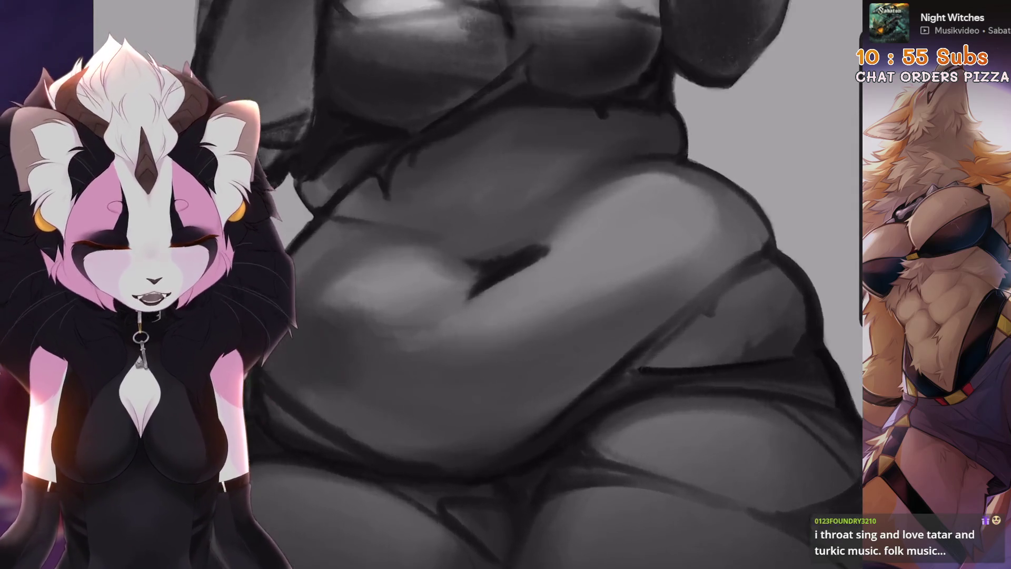
scroll(527, 263, up, 5)
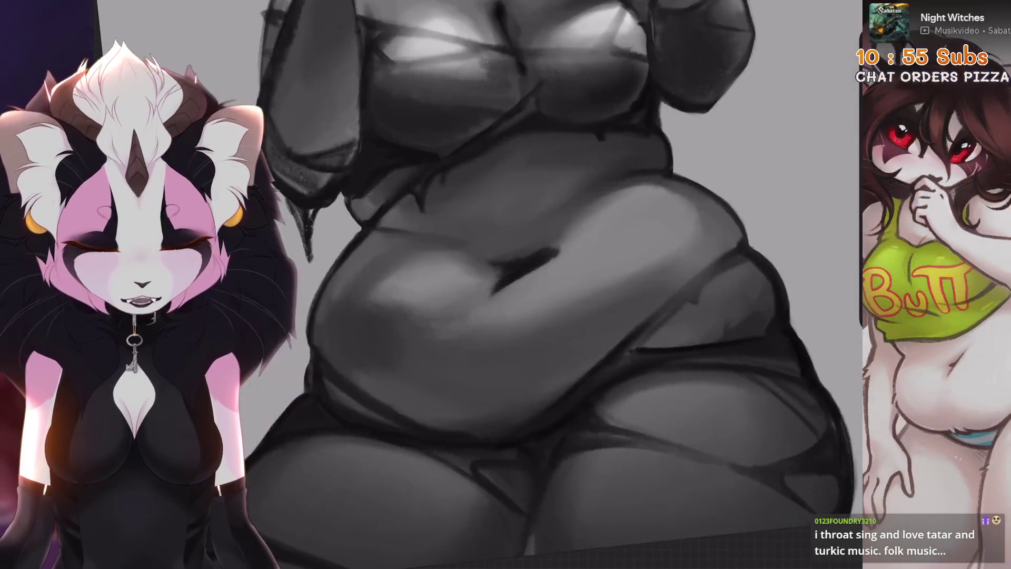
scroll(527, 263, up, 2)
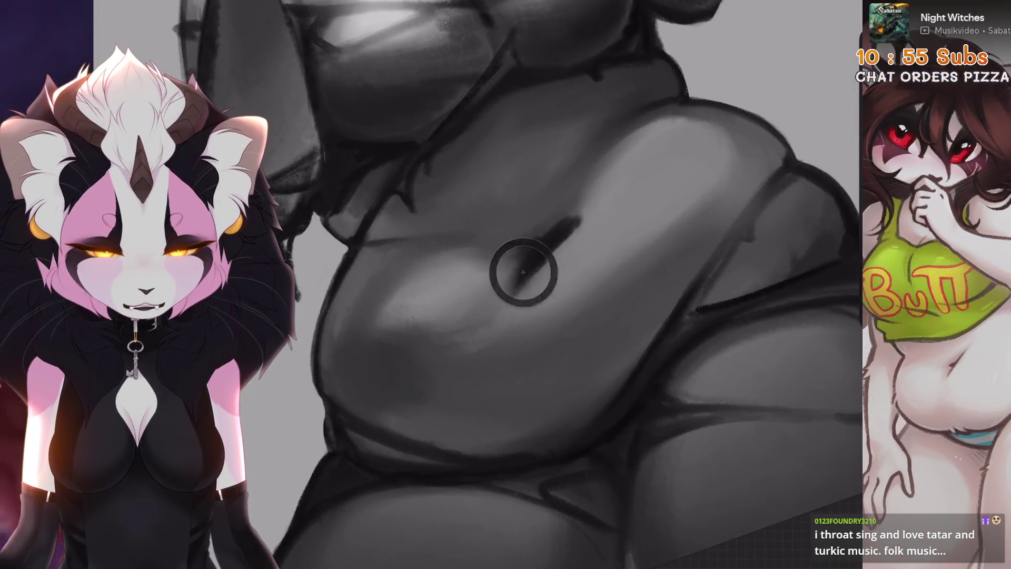
mouse_move(583, 237)
mouse_down()
mouse_move(576, 229)
mouse_move(529, 305)
mouse_move(553, 335)
mouse_up()
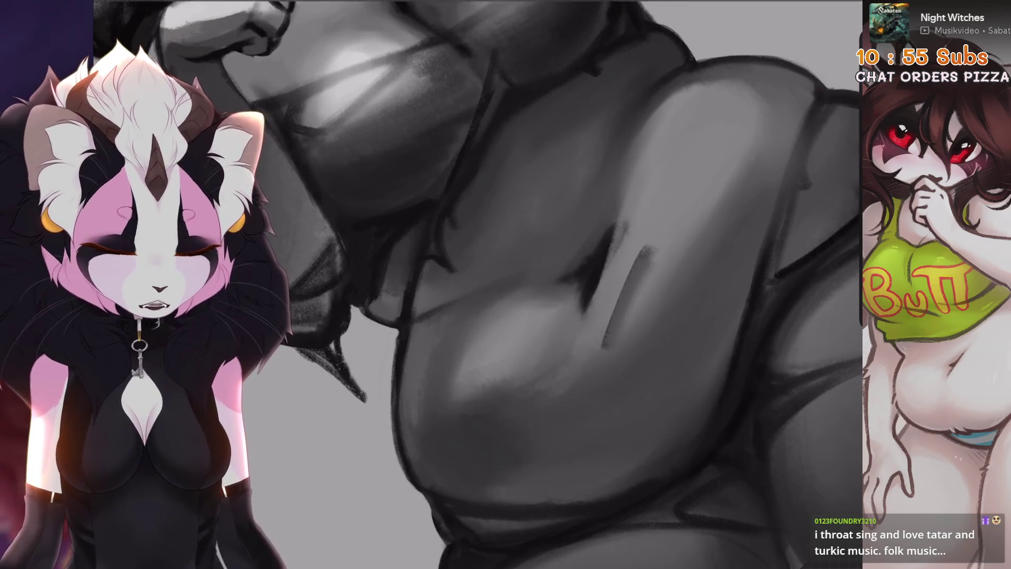
key(ctrl+z)
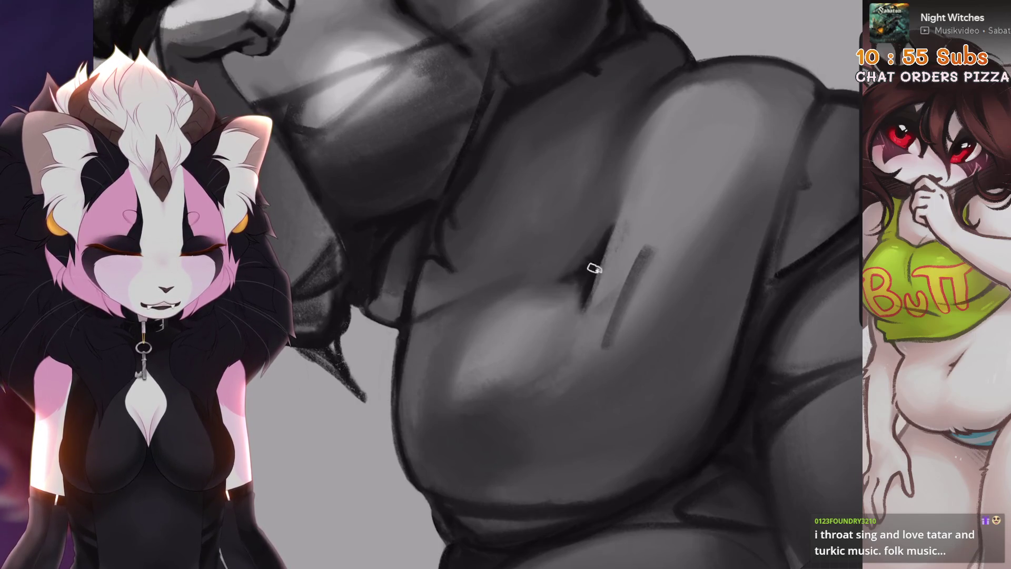
drag(592, 271, 570, 330)
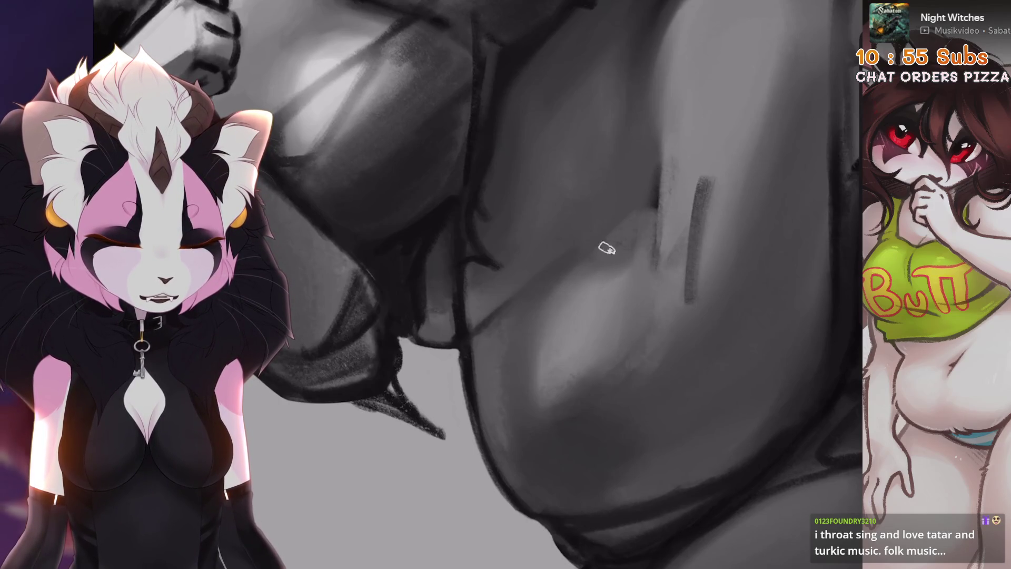
key(ctrl+0)
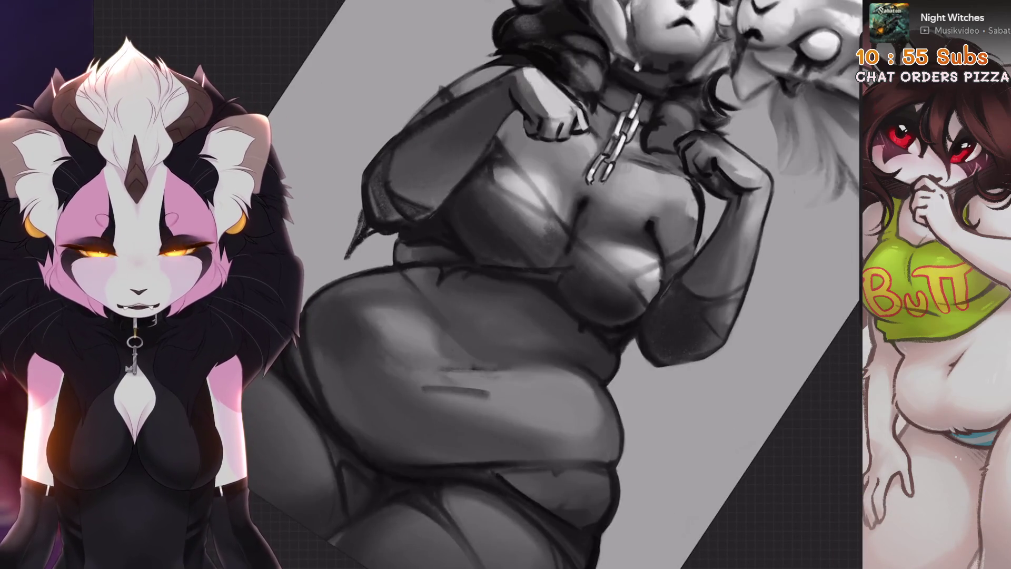
Darken and extend the diagonal belly stroke upward in a close-up view
key(ctrl+0)
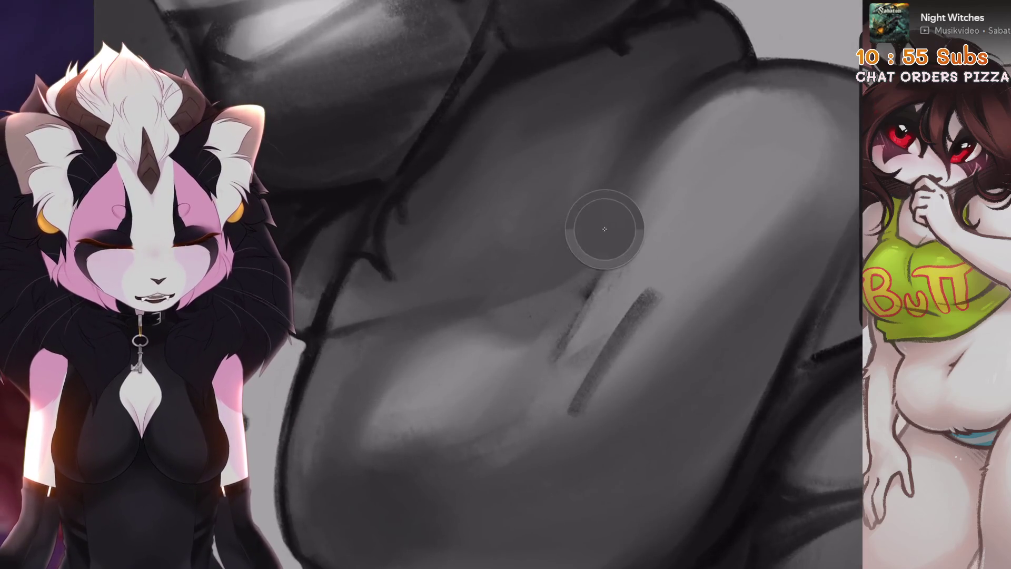
drag(613, 238, 575, 305)
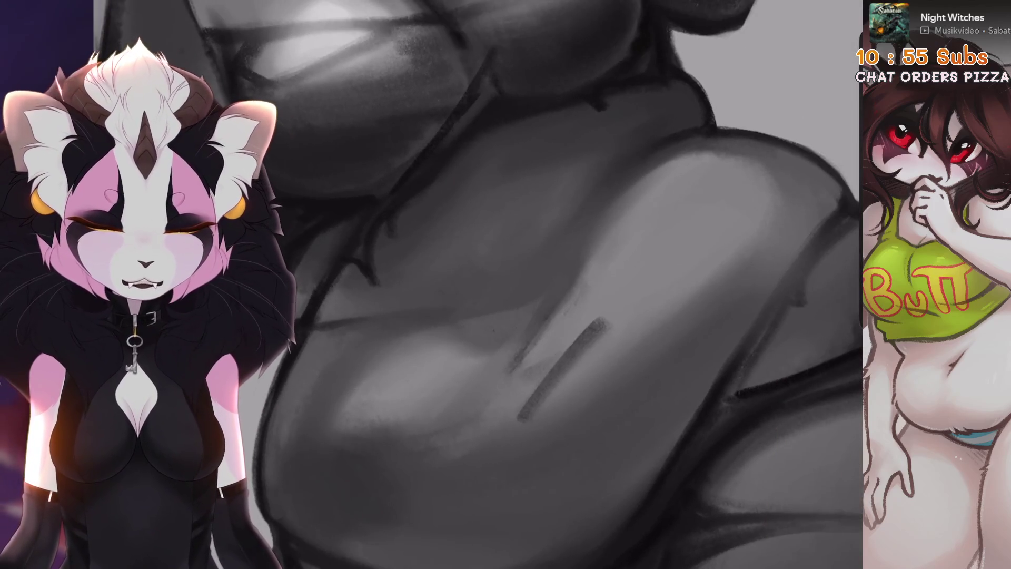
key(ctrl+minus)
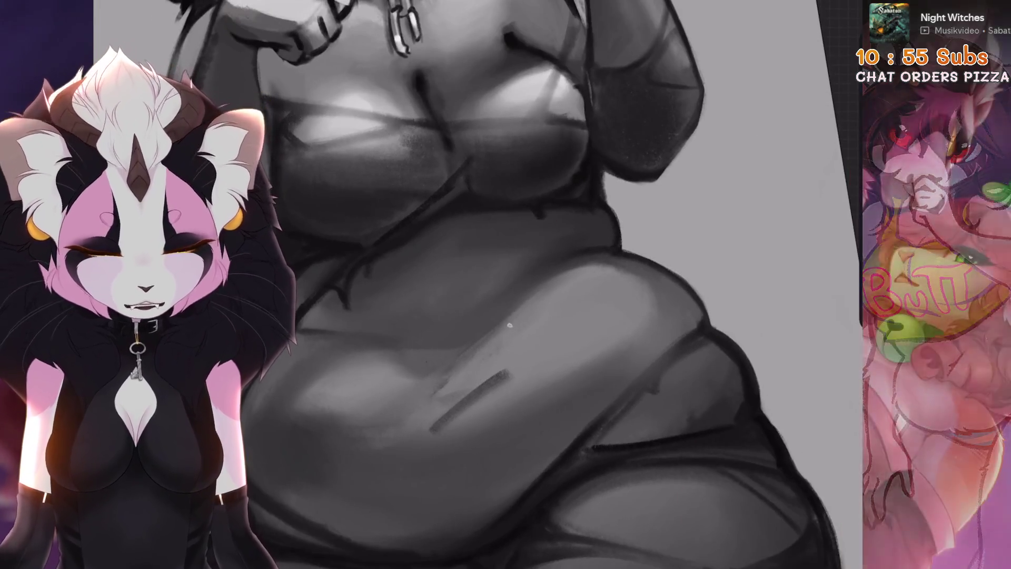
key(ctrl+0)
key(ctrl+0)
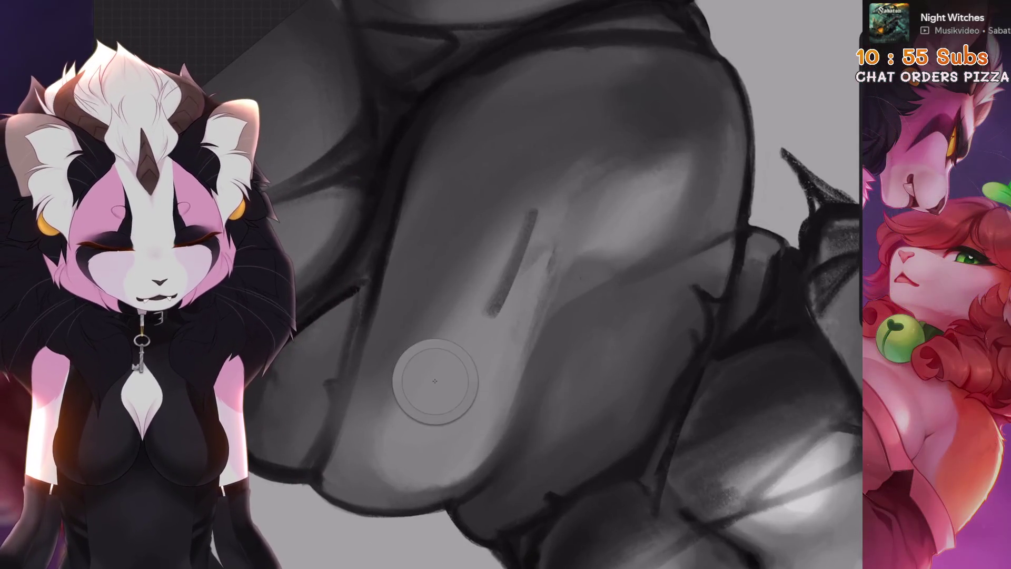
mouse_move(541, 196)
mouse_down()
mouse_move(527, 253)
mouse_move(547, 199)
mouse_up()
Undo that last belly paint stroke and zoom out to see the canvas
key(ctrl+0)
key(ctrl+plus)
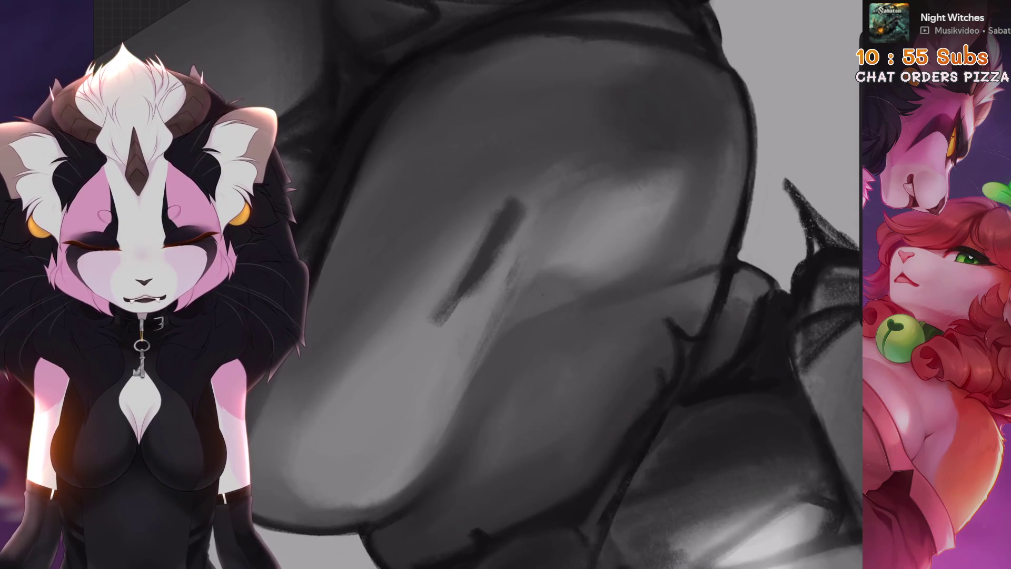
key(ctrl+minus)
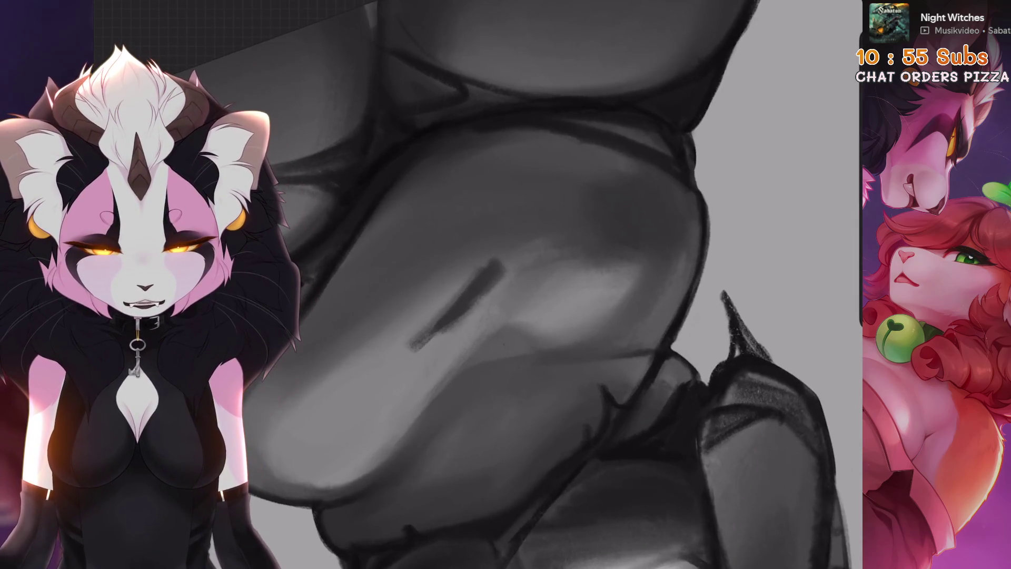
key(ctrl+plus)
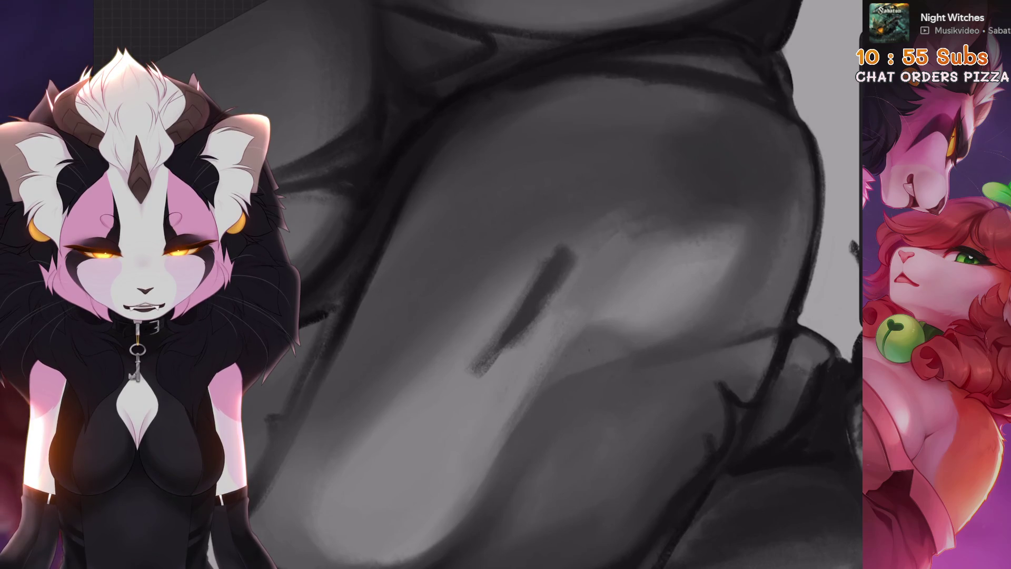
key(ctrl+z)
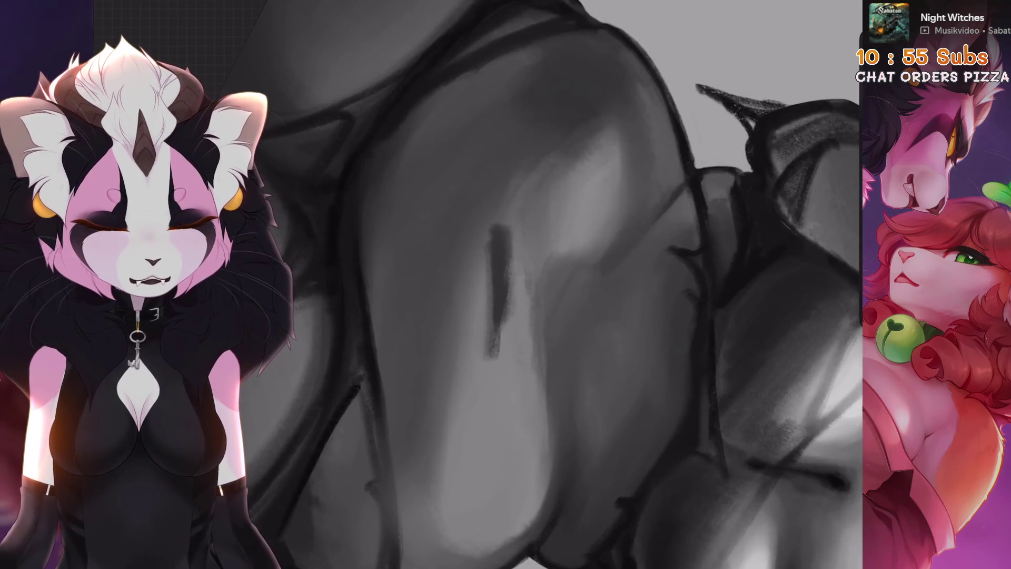
scroll(437, 284, down, 10)
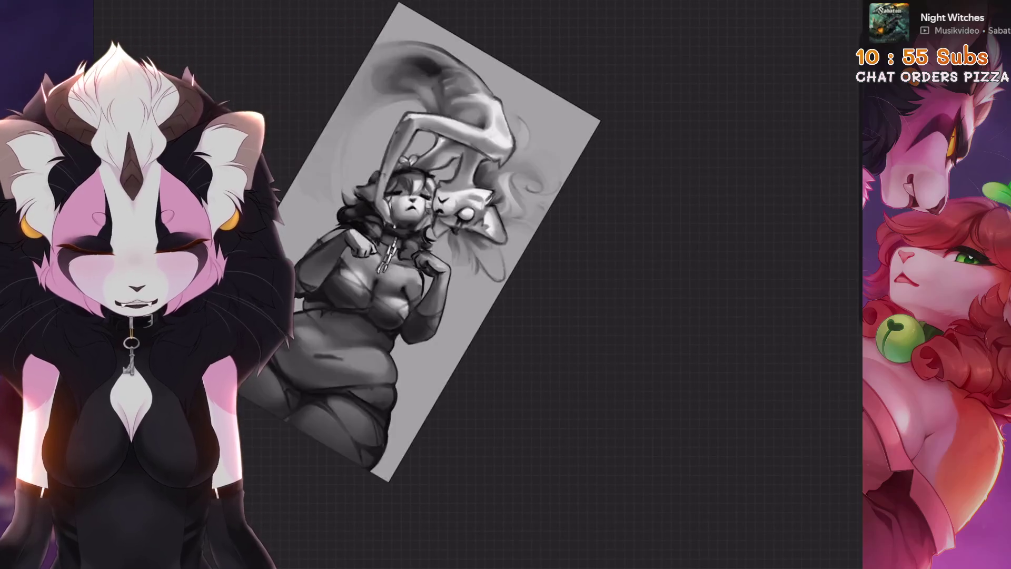
Undo the dark navel stroke, leaving a soft gray indentation, then rotate to review the figure
scroll(400, 323, up, 5)
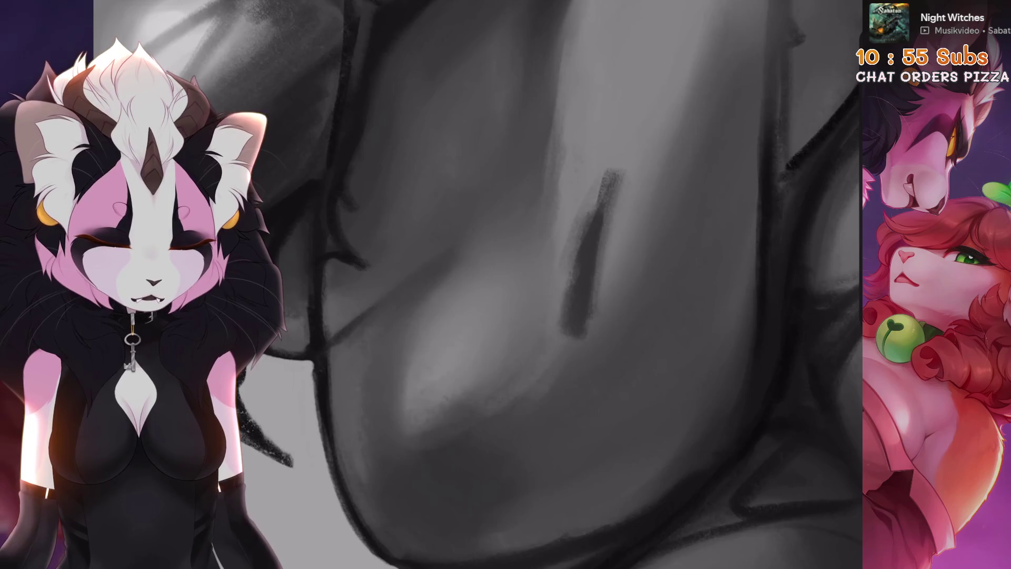
scroll(579, 284, down, 3)
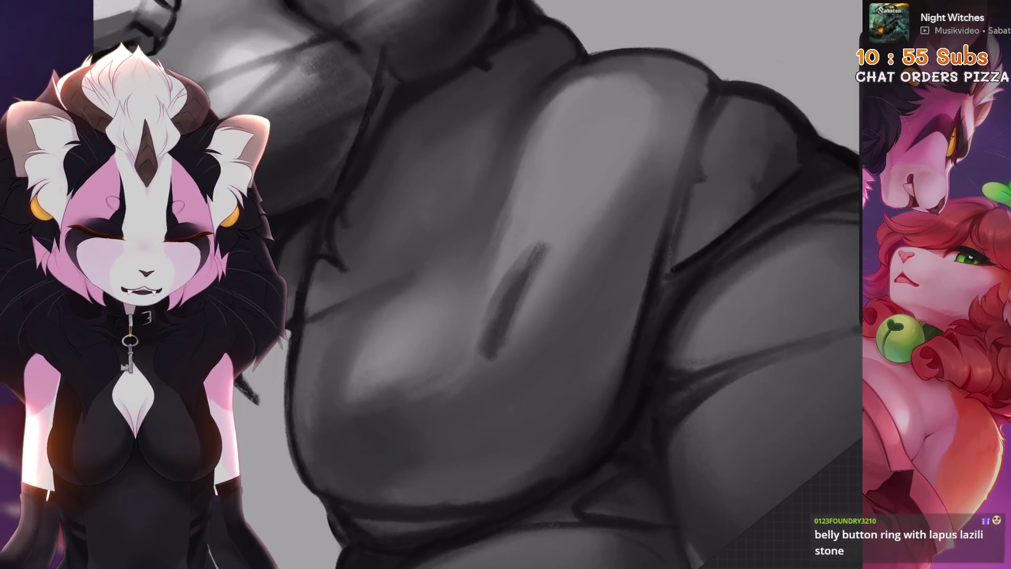
key(ctrl+z)
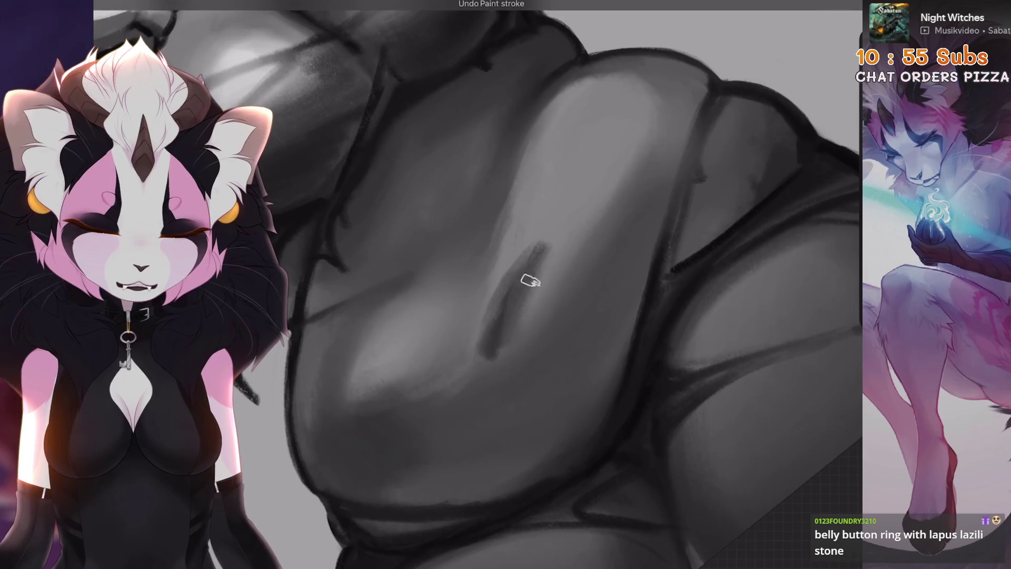
mouse_move(477, 370)
mouse_down()
mouse_move(505, 342)
mouse_move(814, 427)
mouse_up()
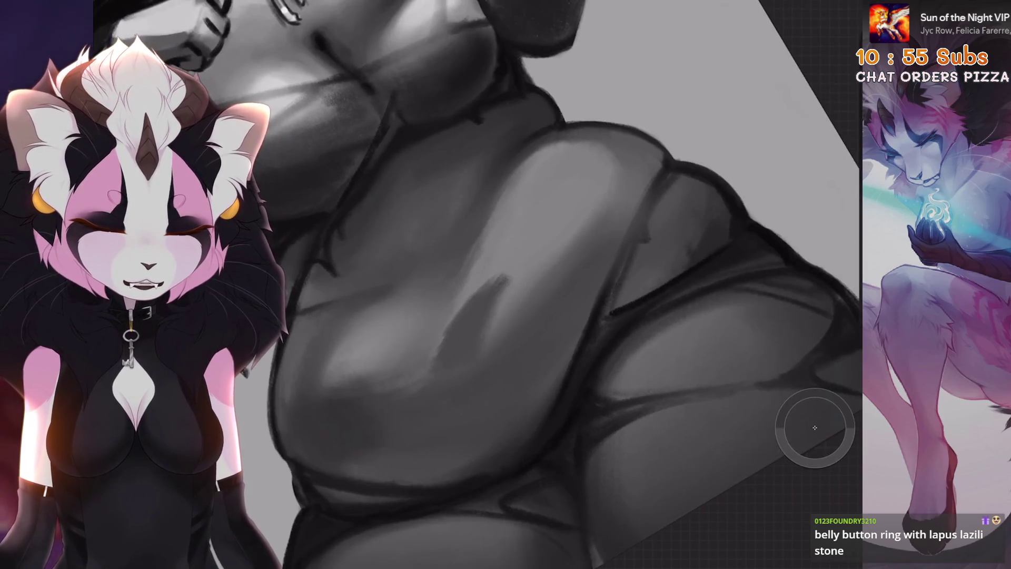
key(ctrl+plus)
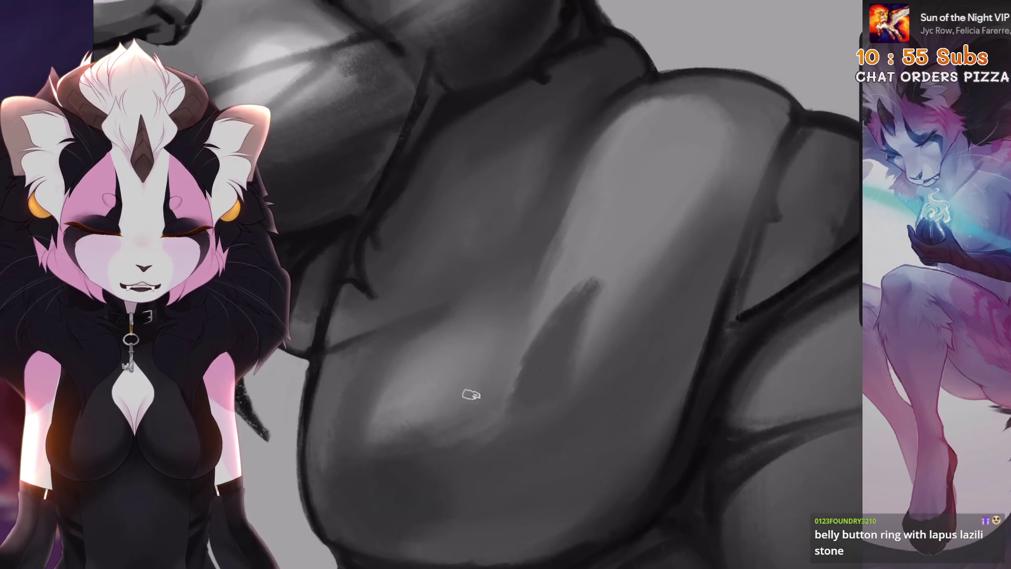
key(ctrl+0)
key(minus)
key(minus)
key(minus)
key(minus)
key(minus)
key(minus)
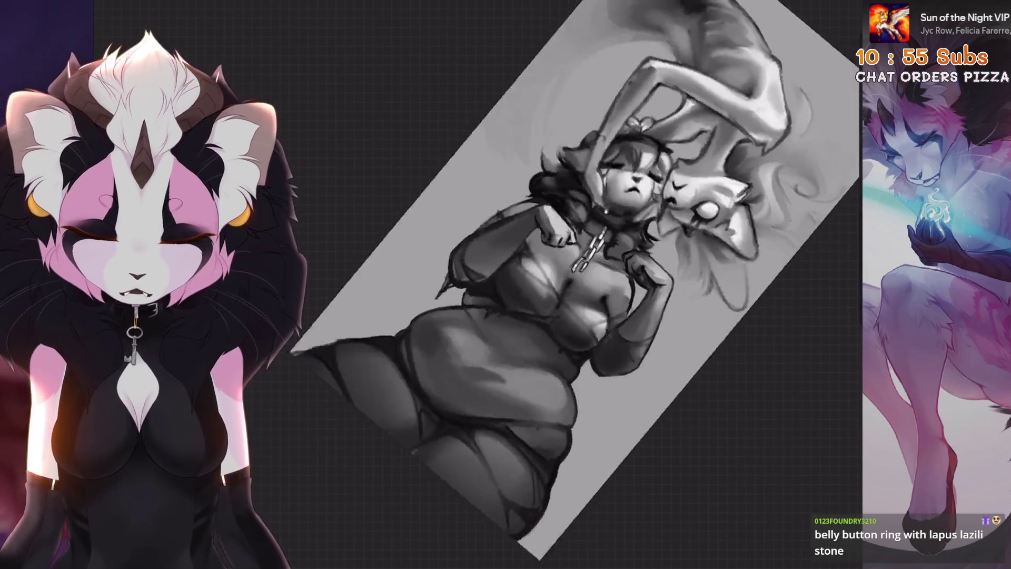
Paint a small dark navel on the belly and rework the shading around it
scroll(500, 376, up, 6)
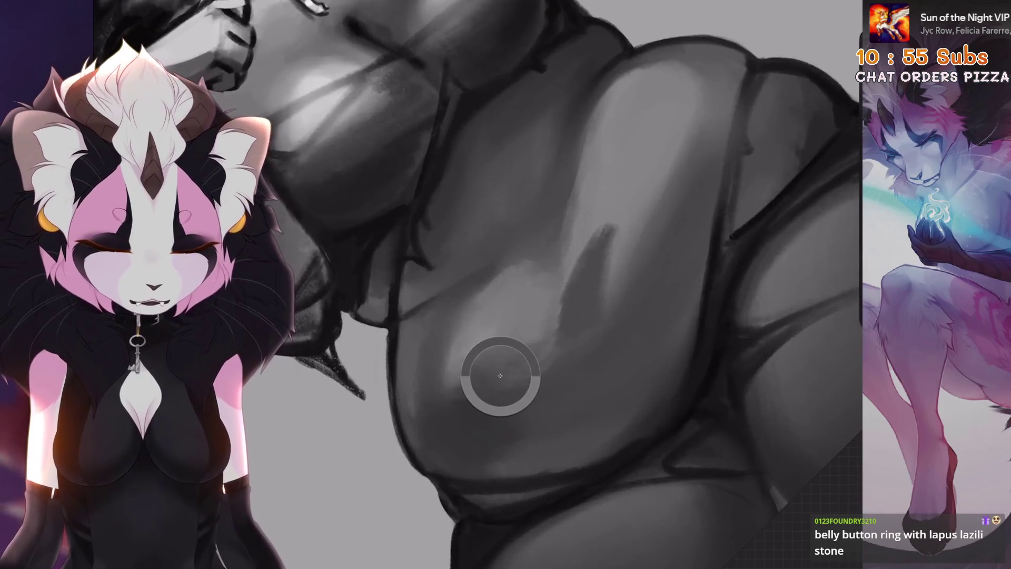
drag(584, 283, 578, 301)
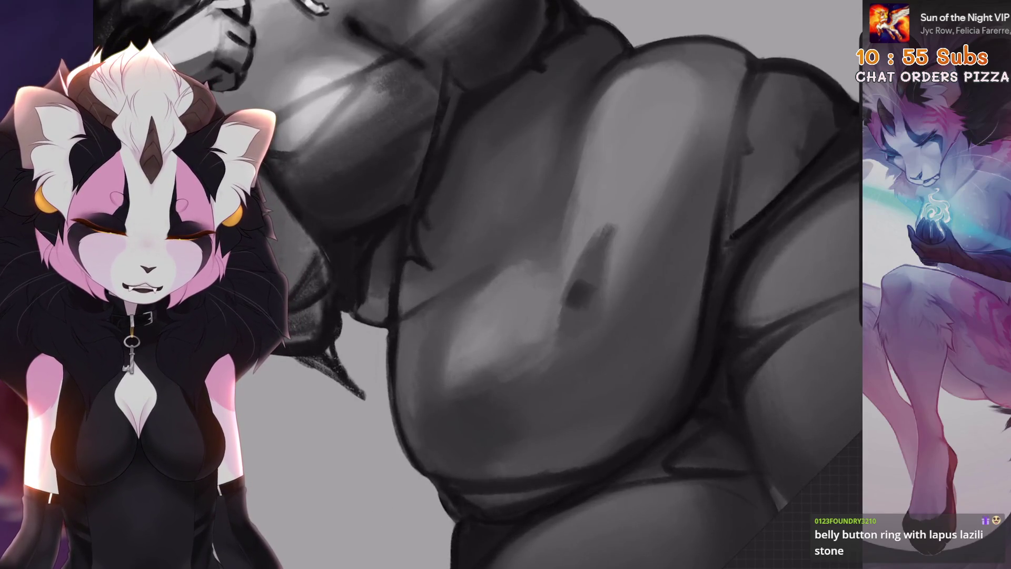
scroll(519, 285, down, 4)
scroll(574, 311, up, 4)
mouse_move(595, 263)
mouse_down()
mouse_move(552, 347)
mouse_move(574, 309)
mouse_up()
Undo the recent navel strokes and zoom in and out to inspect the belly
key(ctrl+z)
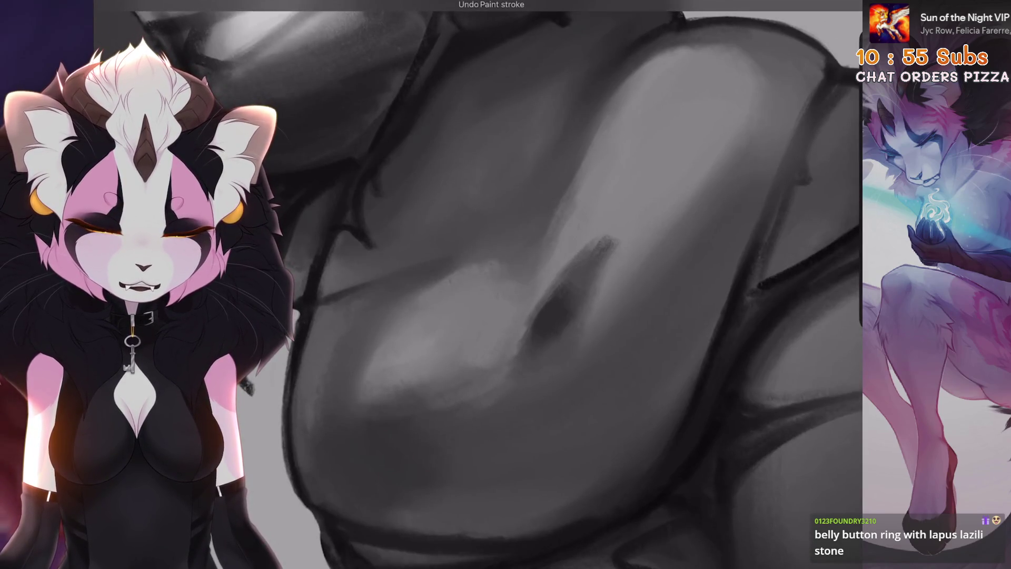
scroll(527, 284, up, 2)
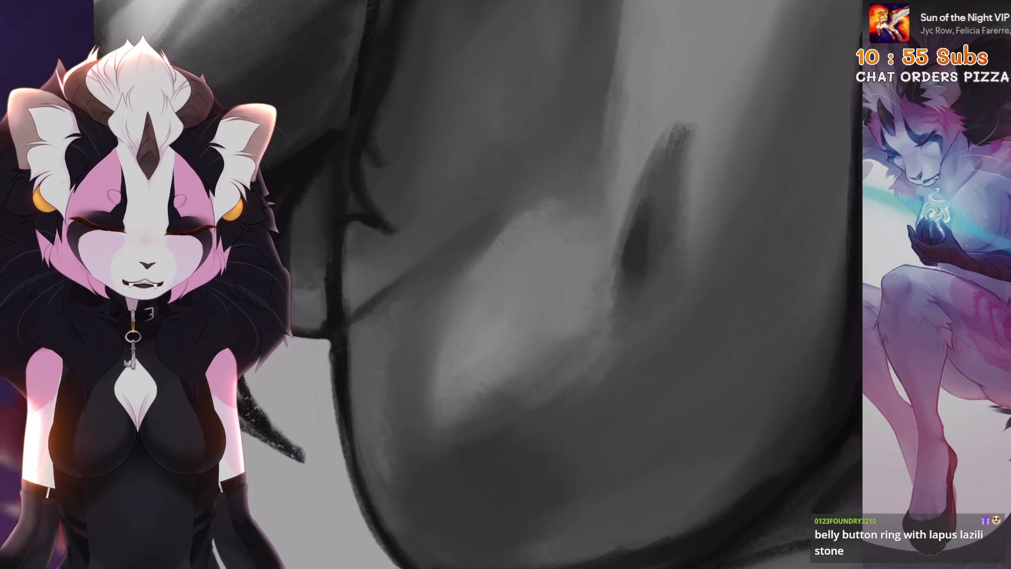
key(ctrl+z)
key(ctrl+z)
scroll(560, 284, down, 2)
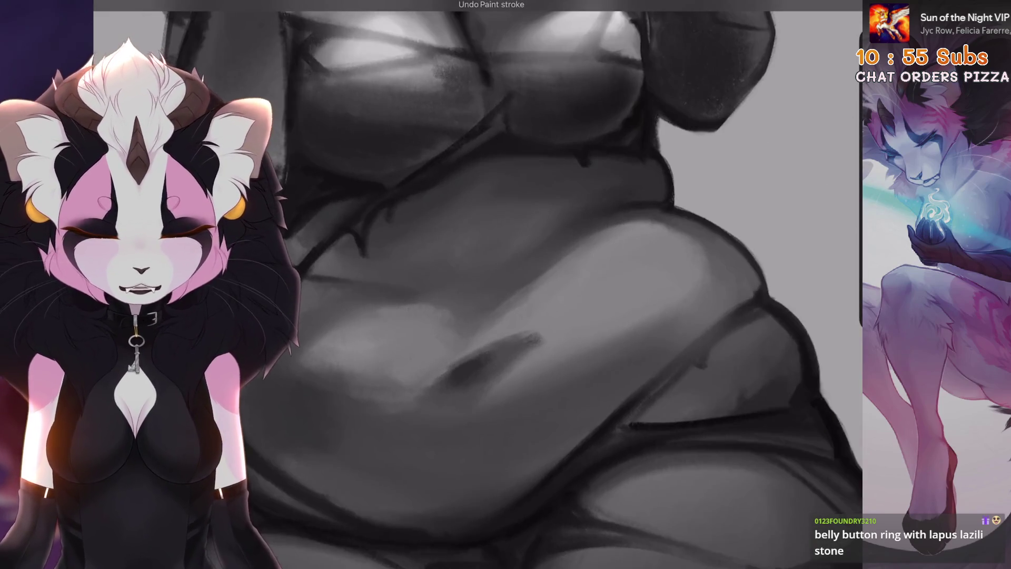
scroll(526, 285, up, 2)
scroll(566, 238, down, 2)
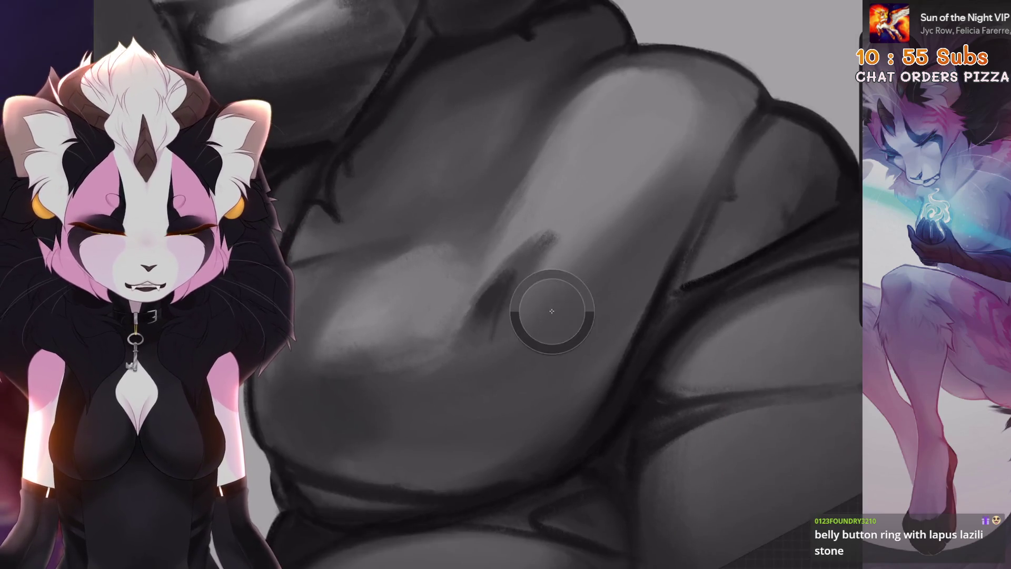
scroll(548, 321, up, 2)
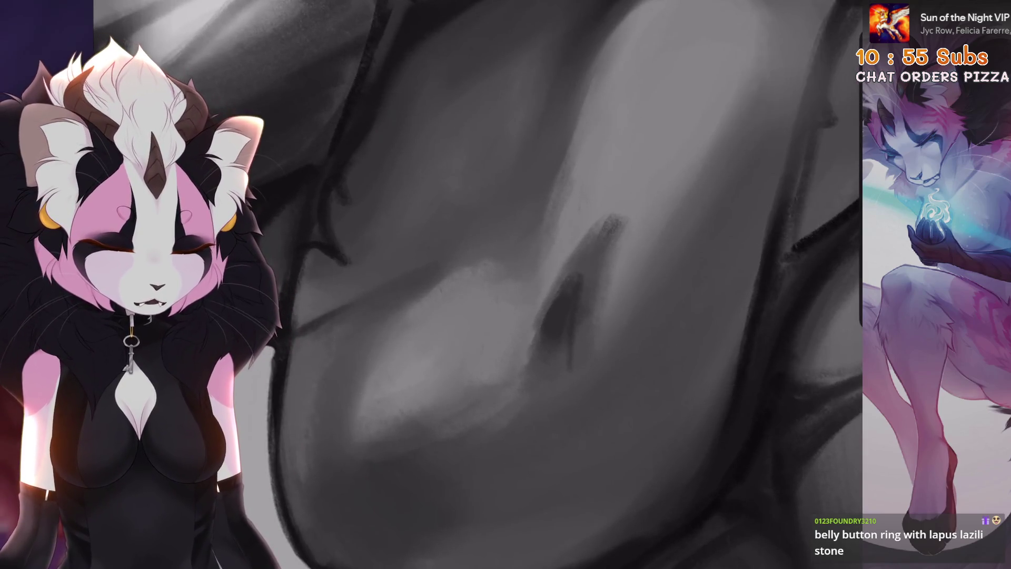
scroll(527, 284, down, 2)
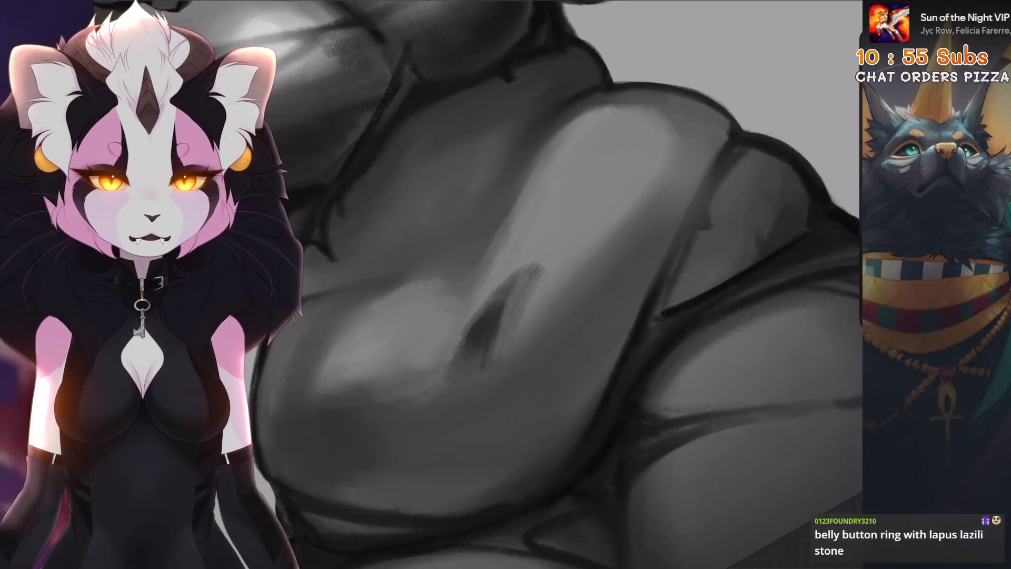
scroll(527, 285, up, 2)
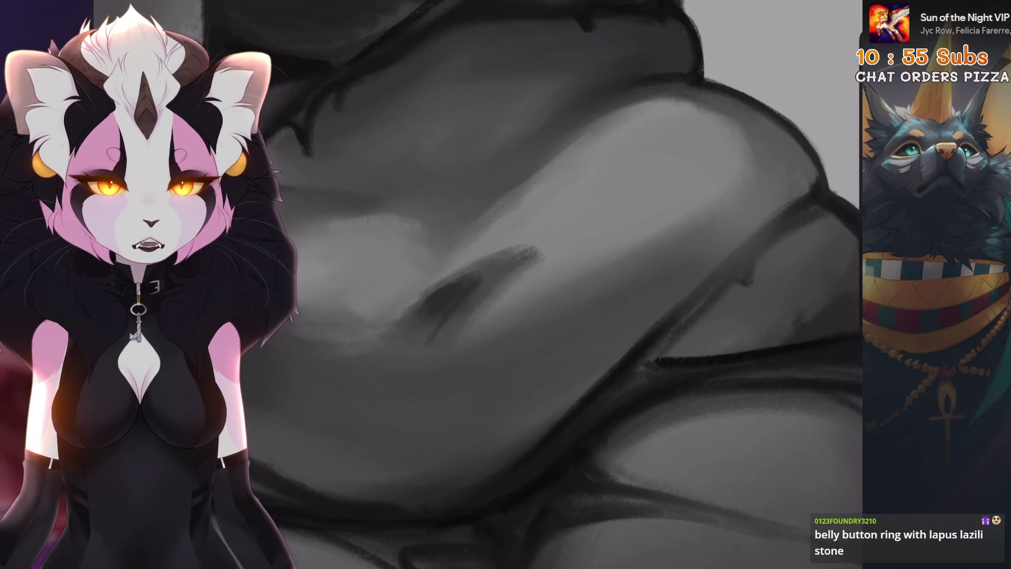
scroll(526, 284, down, 1)
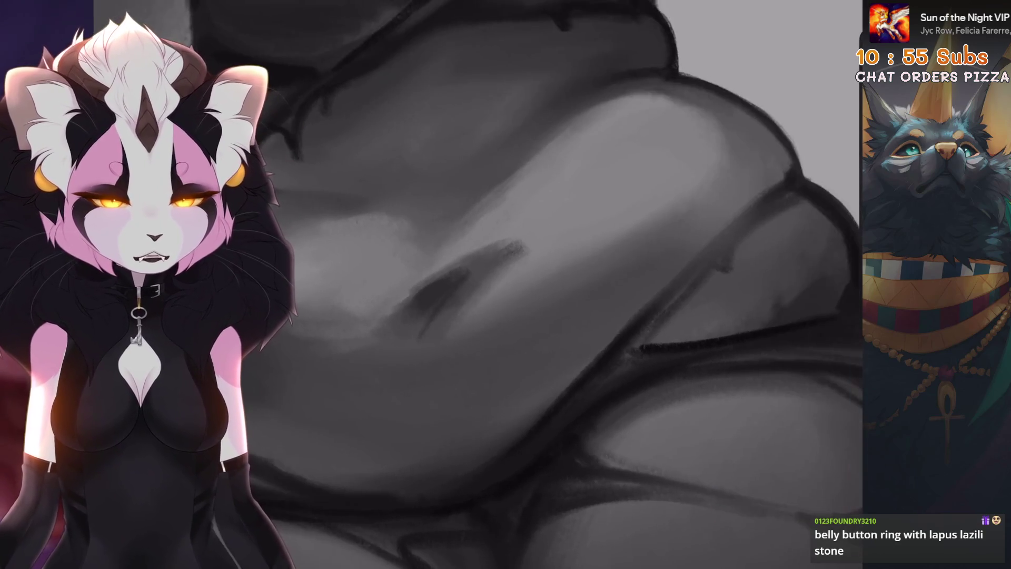
scroll(526, 284, up, 2)
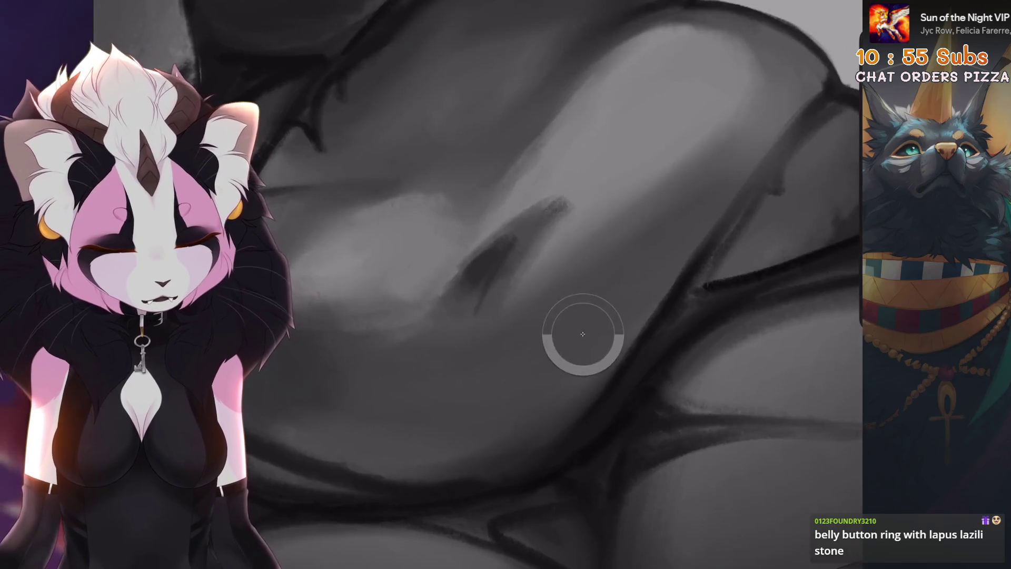
scroll(527, 284, up, 1)
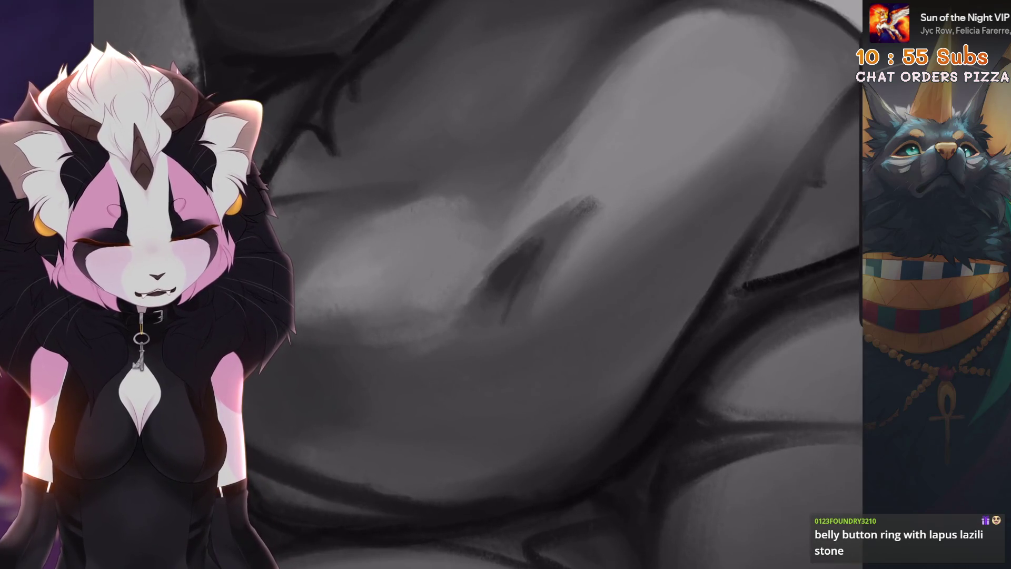
scroll(609, 252, down, 3)
scroll(609, 251, up, 3)
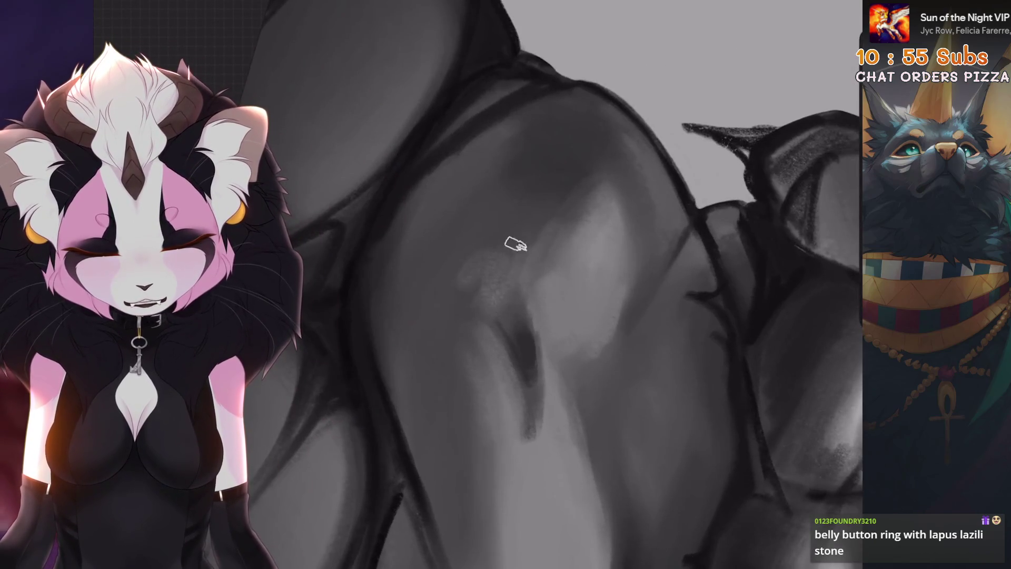
scroll(510, 272, down, 5)
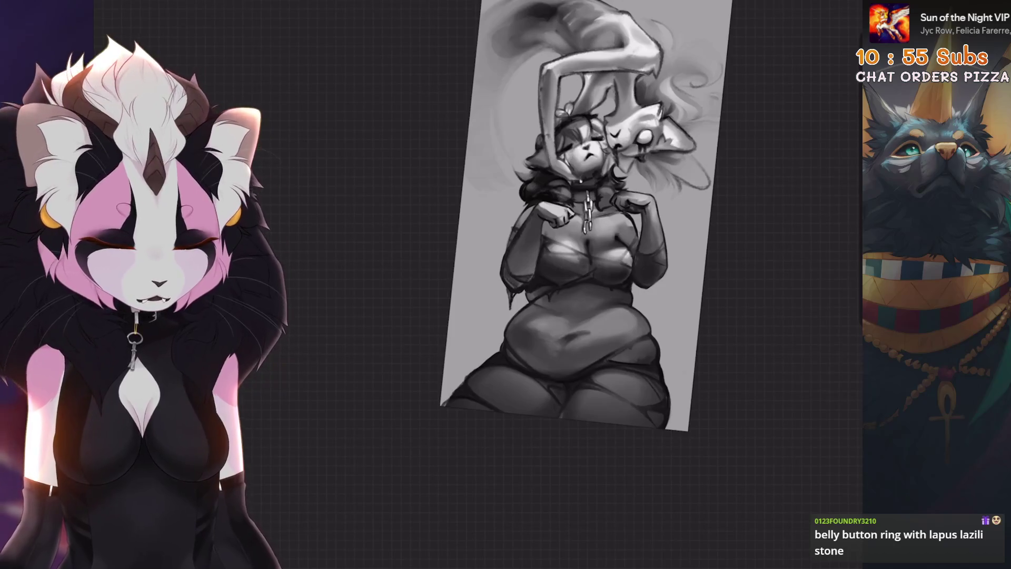
Undo the latest belly stroke and the earlier Liquify warp
scroll(511, 273, up, 5)
key(ctrl+z)
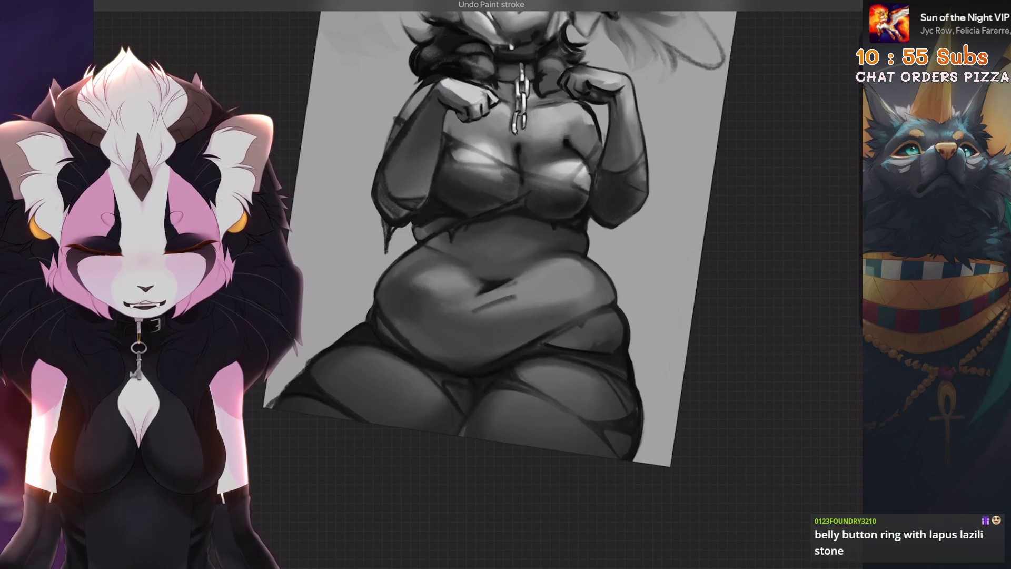
key(ctrl+shift+z)
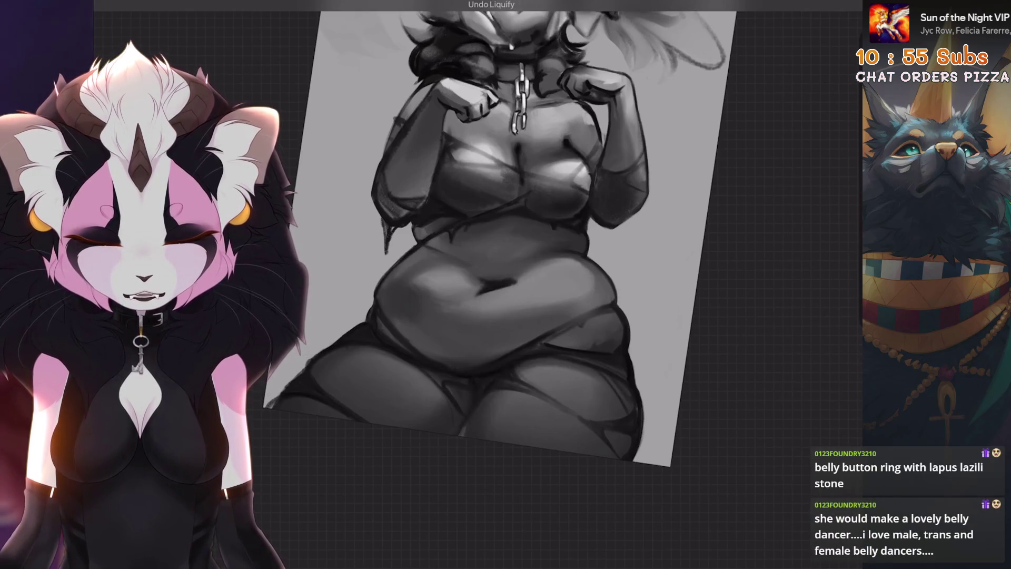
Switch the Selection tool to Freehand and trace around the belly's right side
scroll(506, 237, up, 2)
key(s)
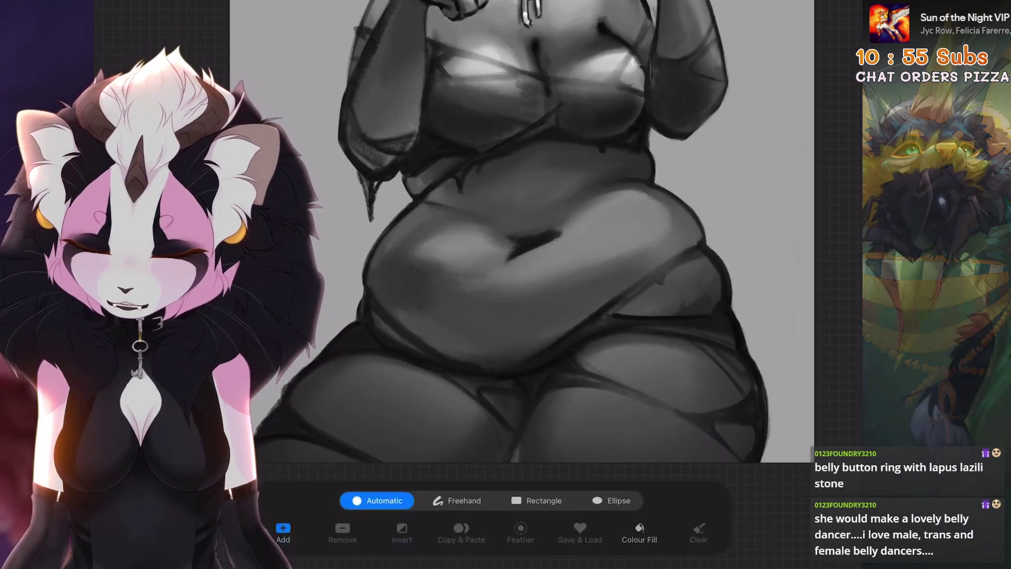
drag(506, 237, 532, 237)
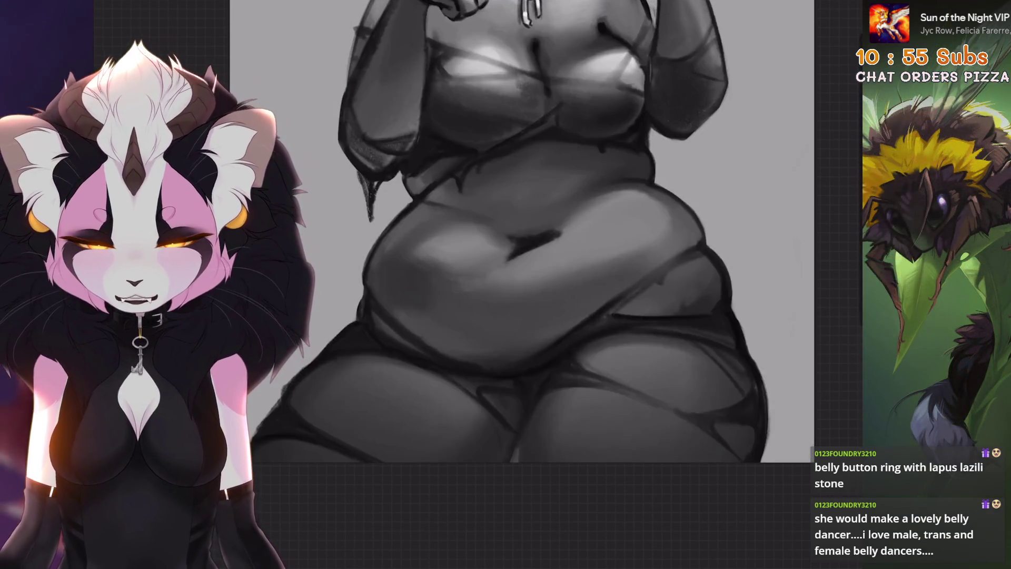
click(456, 500)
drag(508, 359, 646, 258)
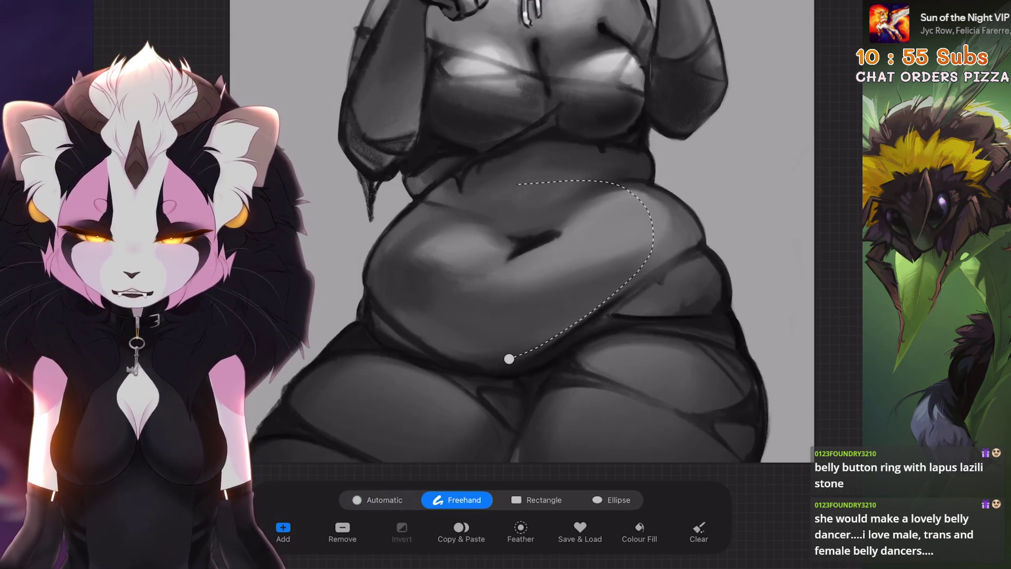
Warp the selected belly contour with Liquify, reducing the warp brush size
click(114, 8)
click(158, 295)
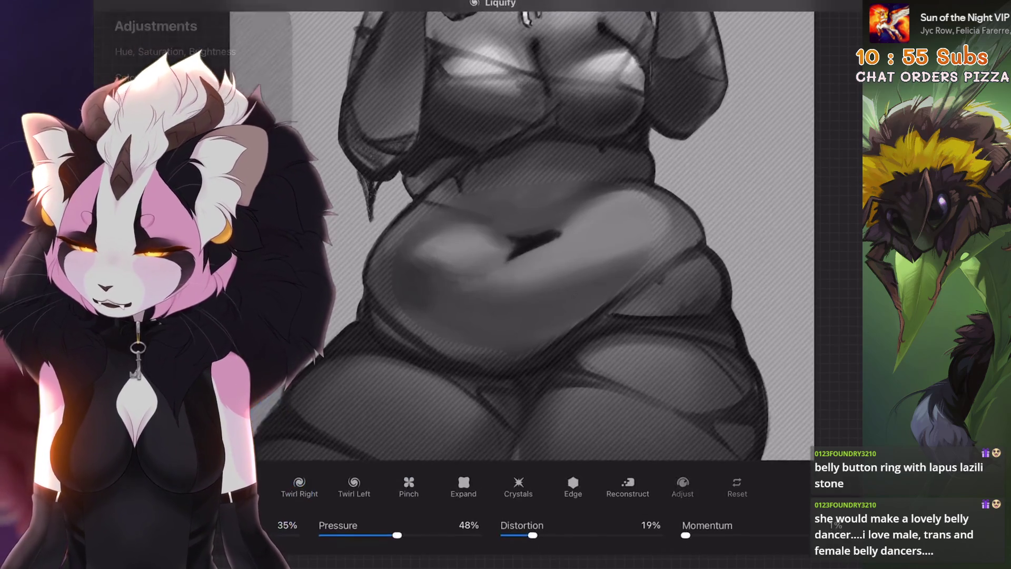
drag(213, 534, 217, 534)
drag(605, 273, 590, 294)
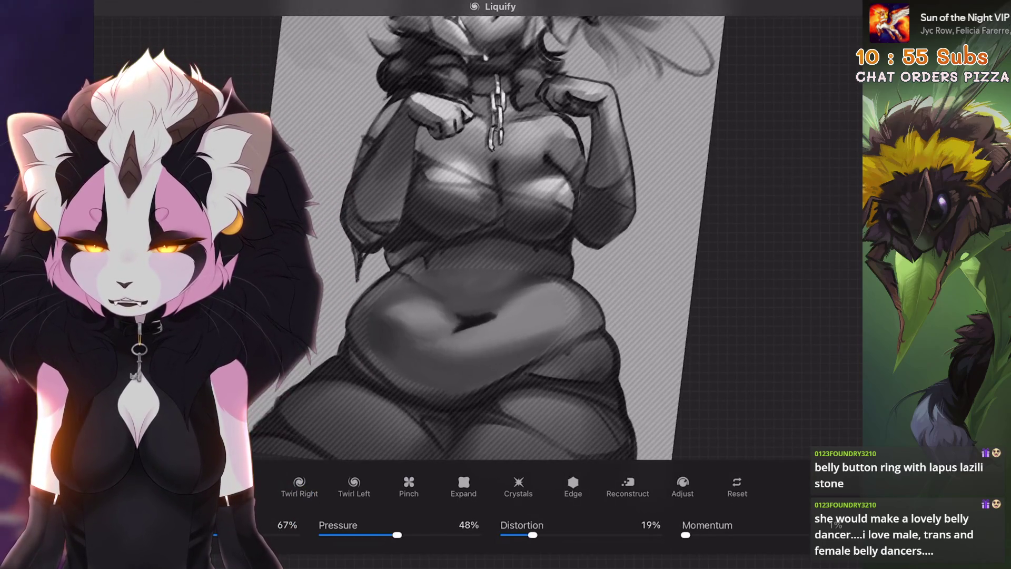
drag(246, 534, 204, 534)
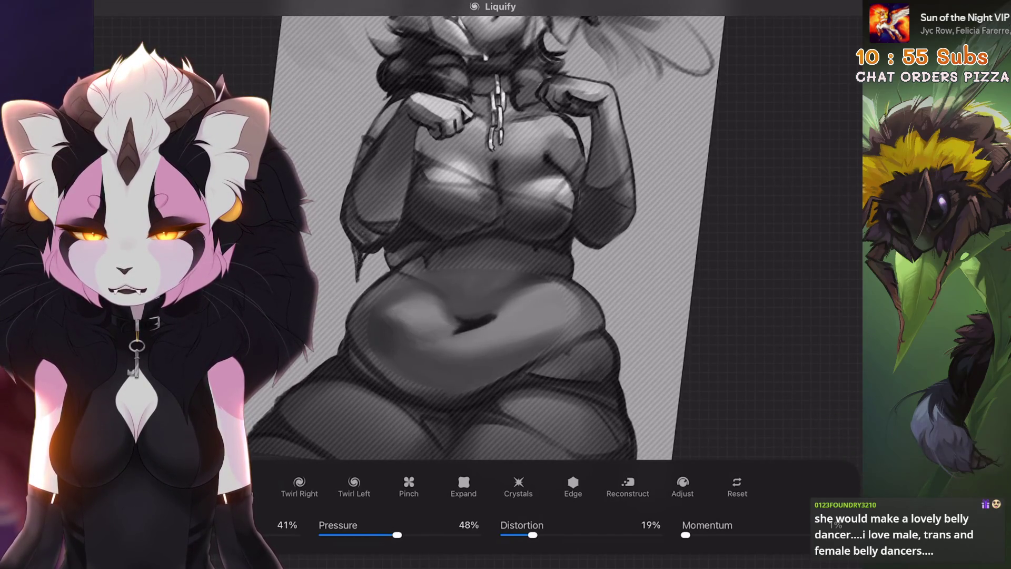
drag(474, 263, 432, 237)
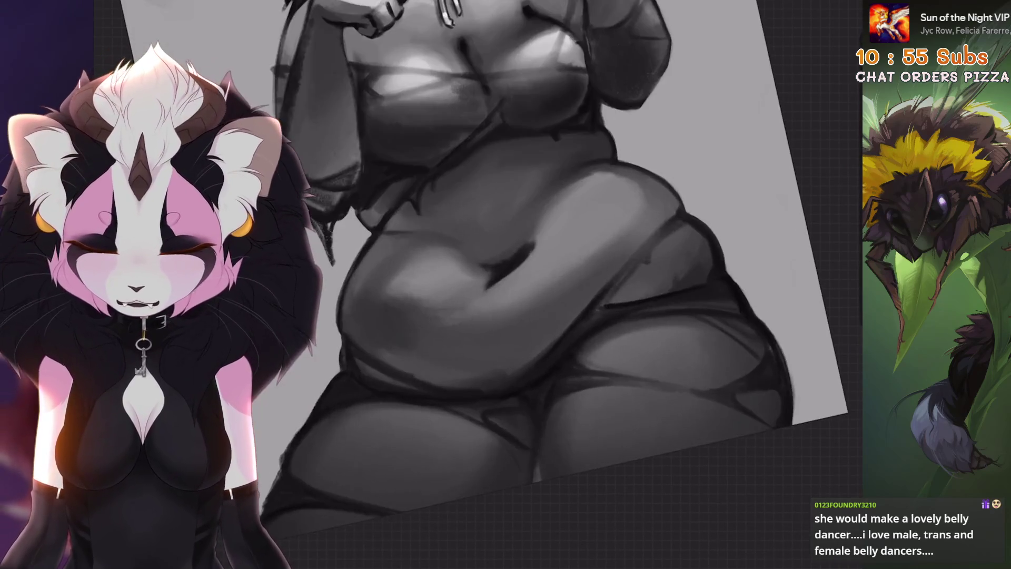
Exit Liquify into Selection and start a freehand outline, removing a stray point
key(s)
scroll(474, 237, up, 3)
click(431, 289)
key(ctrl+z)
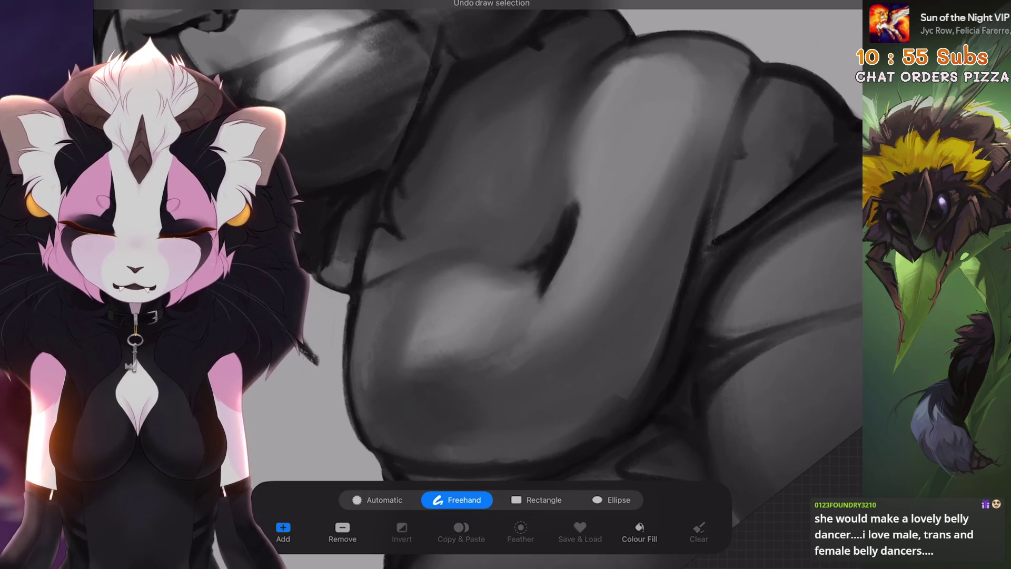
Close a freehand selection around the belly, redoing misplaced points, then return to the brush
click(397, 207)
key(ctrl+z)
click(402, 207)
key(ctrl+z)
click(481, 264)
key(b)
Brush soft shading inside the belly selection, undoing the unwanted strokes
scroll(558, 237, up, 2)
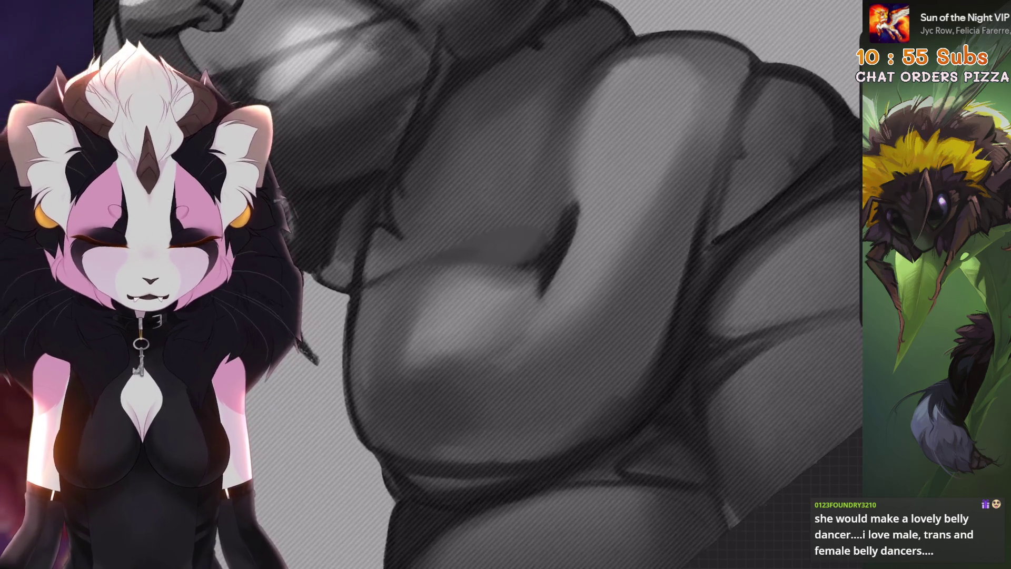
scroll(558, 236, down, 2)
scroll(464, 315, down, 2)
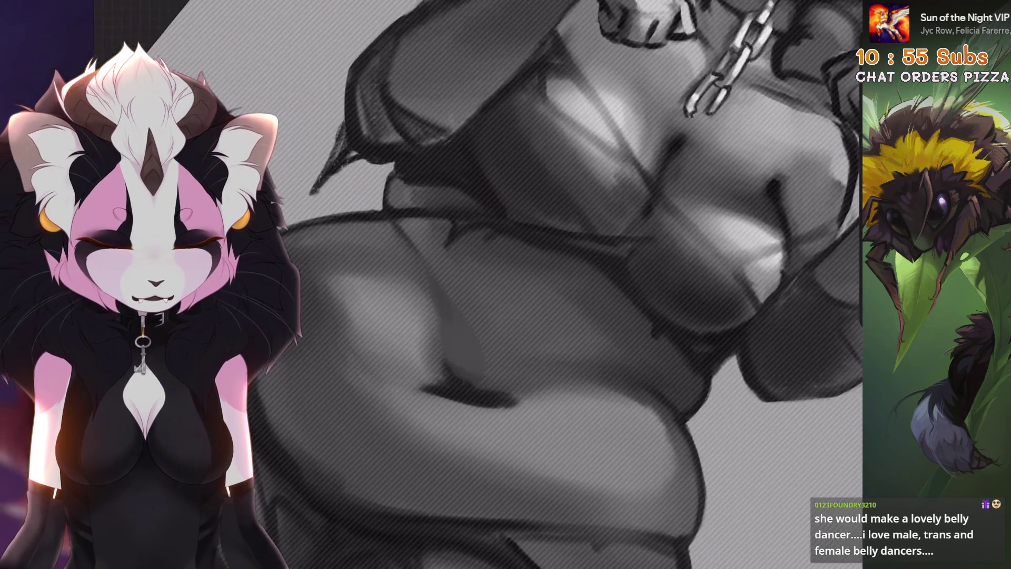
key(ctrl+z)
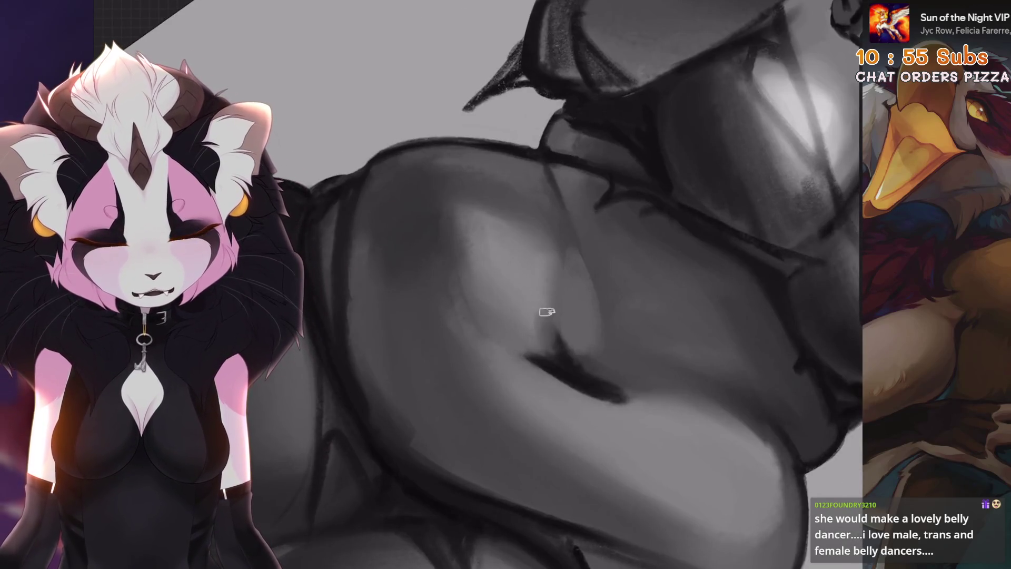
scroll(564, 294, down, 5)
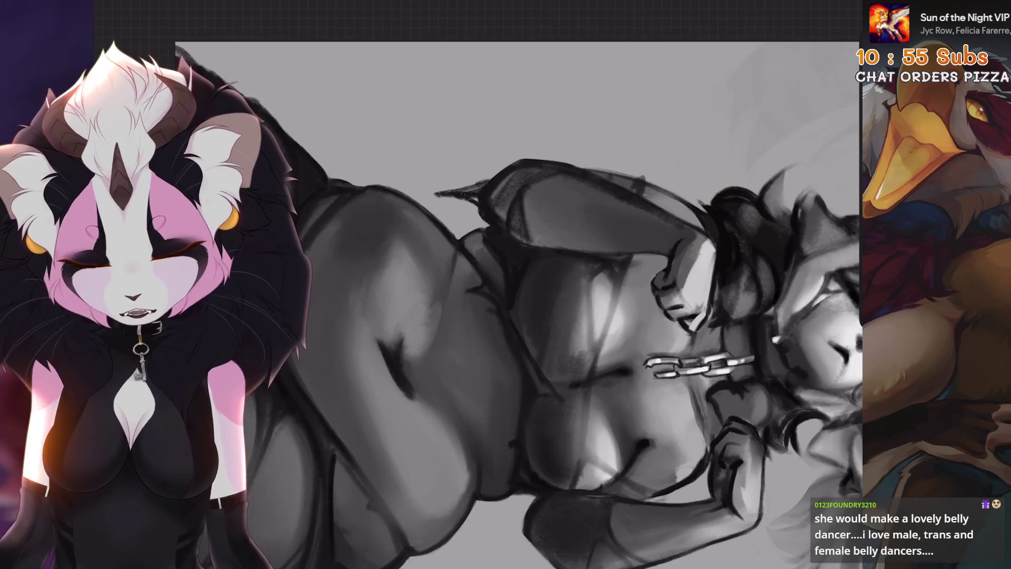
scroll(419, 363, up, 4)
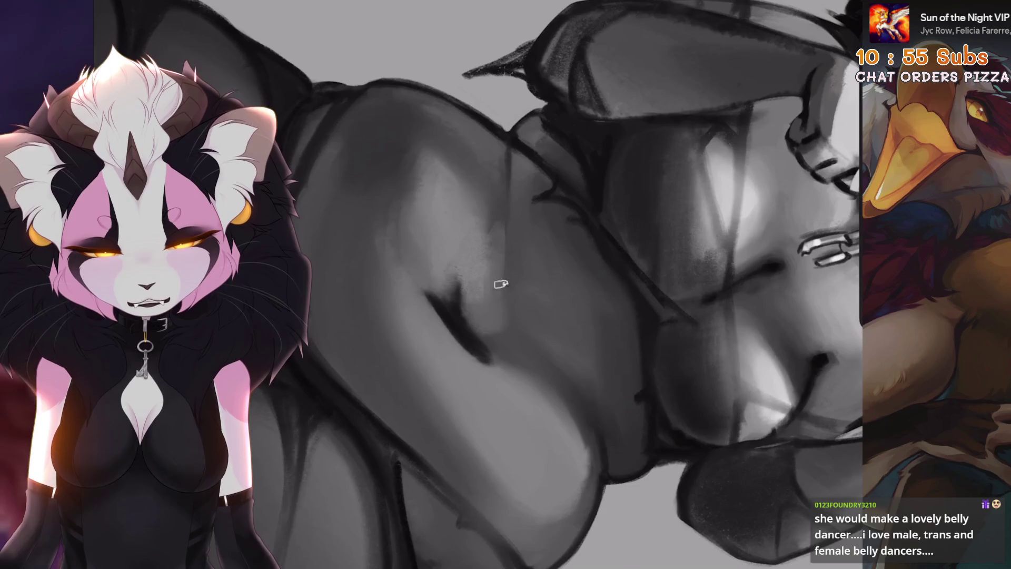
scroll(539, 382, down, 3)
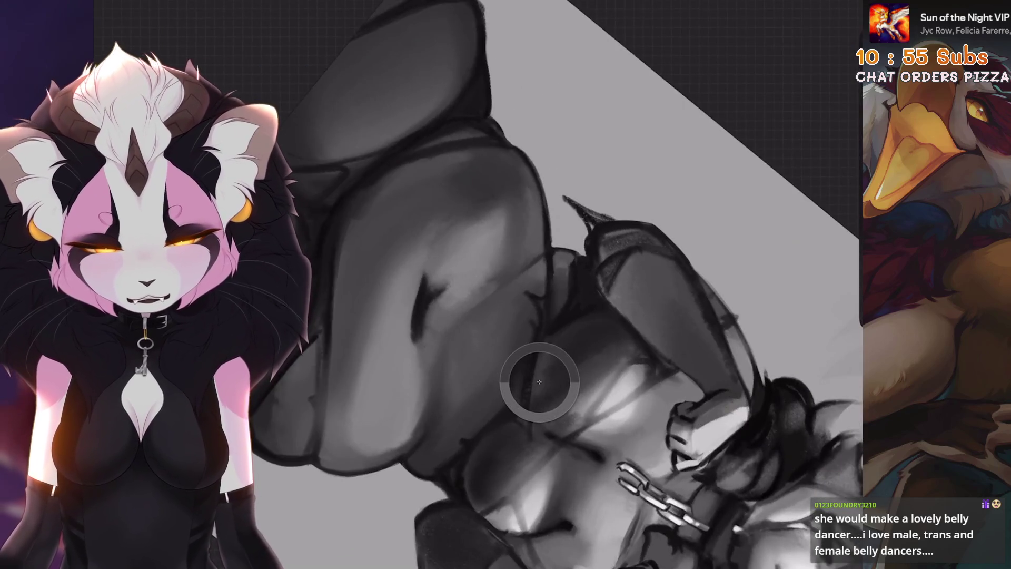
scroll(837, 430, up, 4)
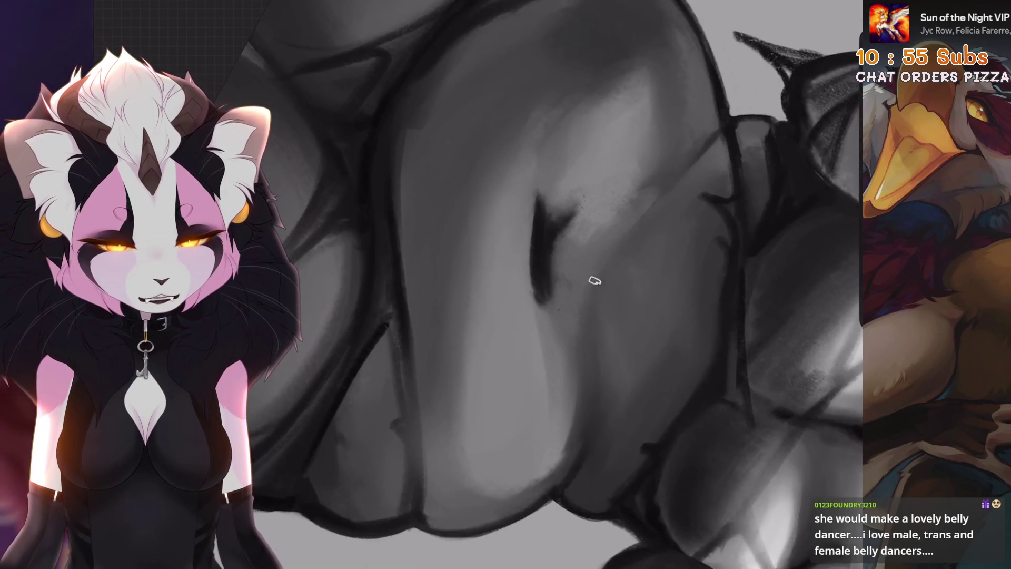
scroll(602, 241, down, 1)
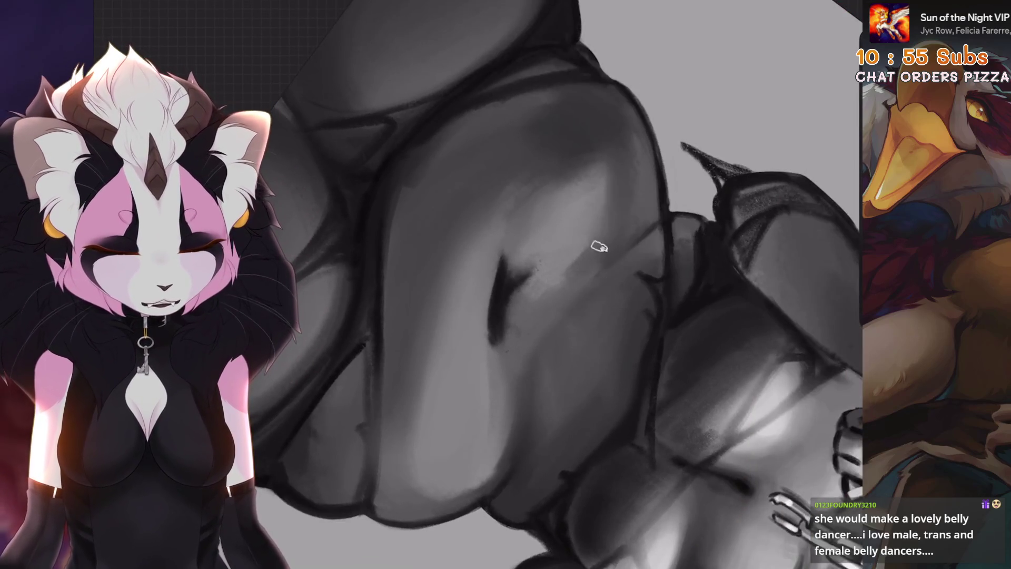
scroll(596, 252, down, 3)
scroll(579, 284, up, 3)
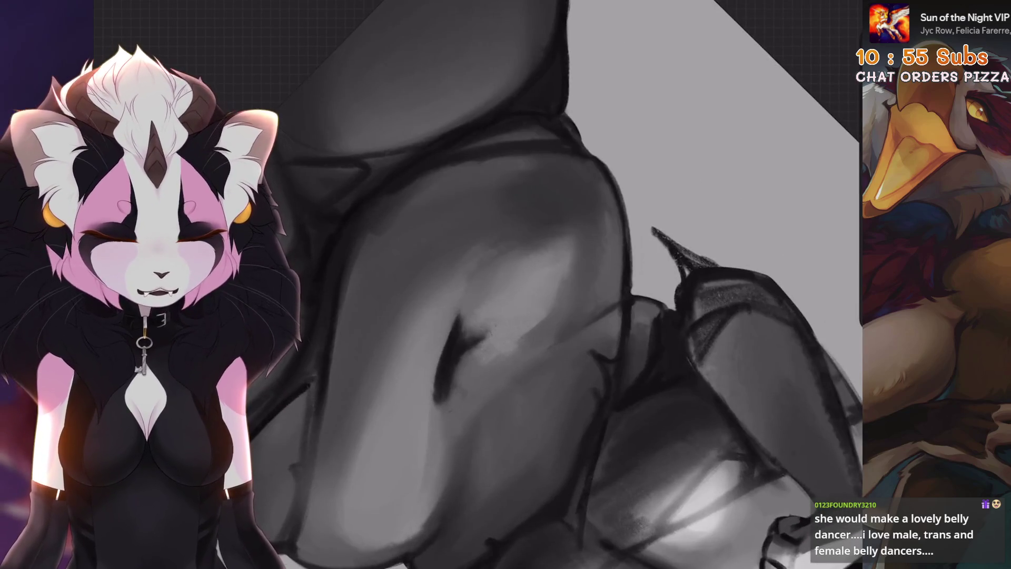
scroll(576, 317, up, 1)
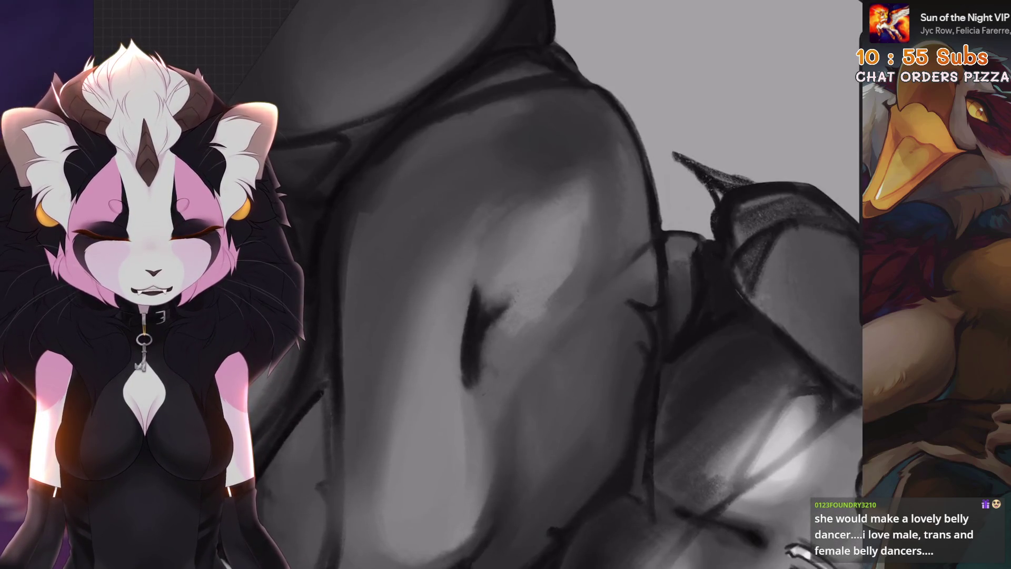
drag(594, 316, 573, 334)
key(ctrl+z)
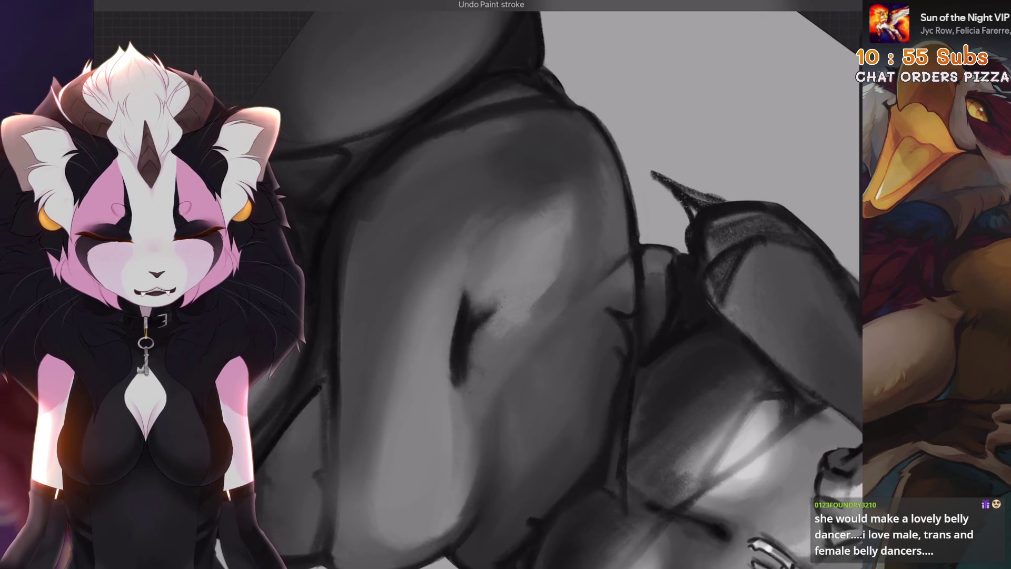
Pan and re-angle the belly close-up and undo the stray paint stroke
scroll(613, 279, down, 5)
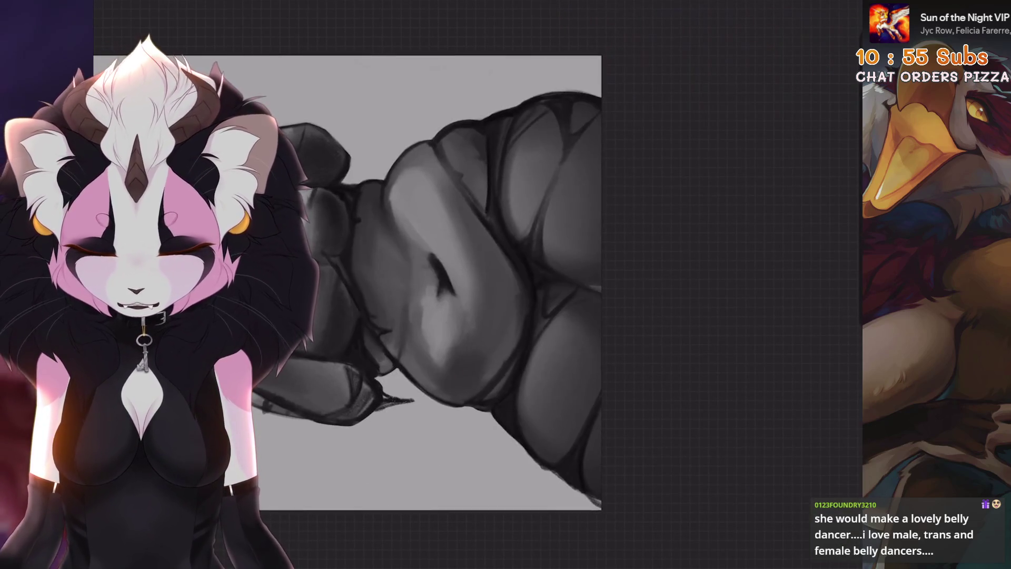
scroll(518, 316, up, 5)
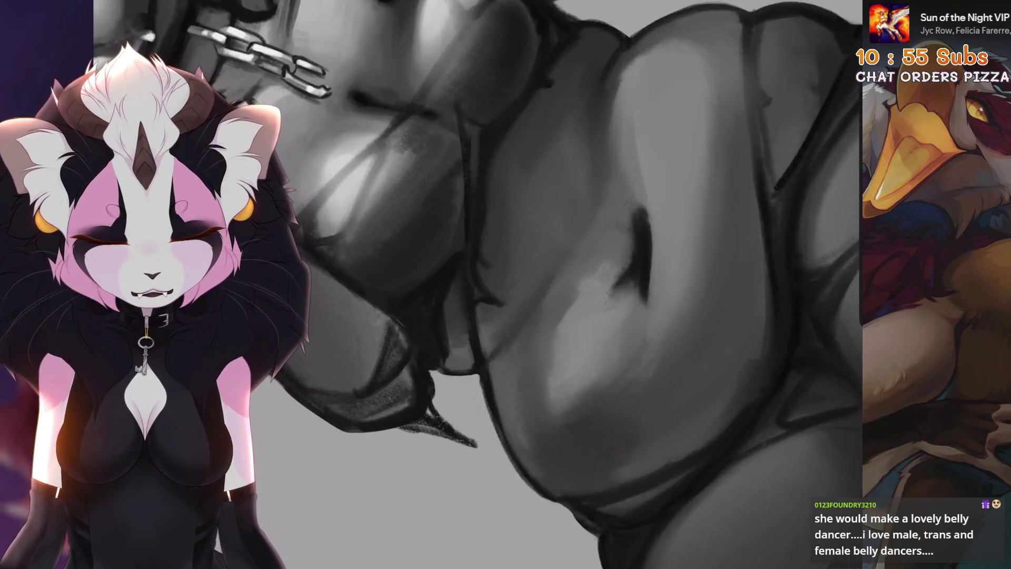
scroll(559, 275, down, 5)
scroll(559, 275, up, 5)
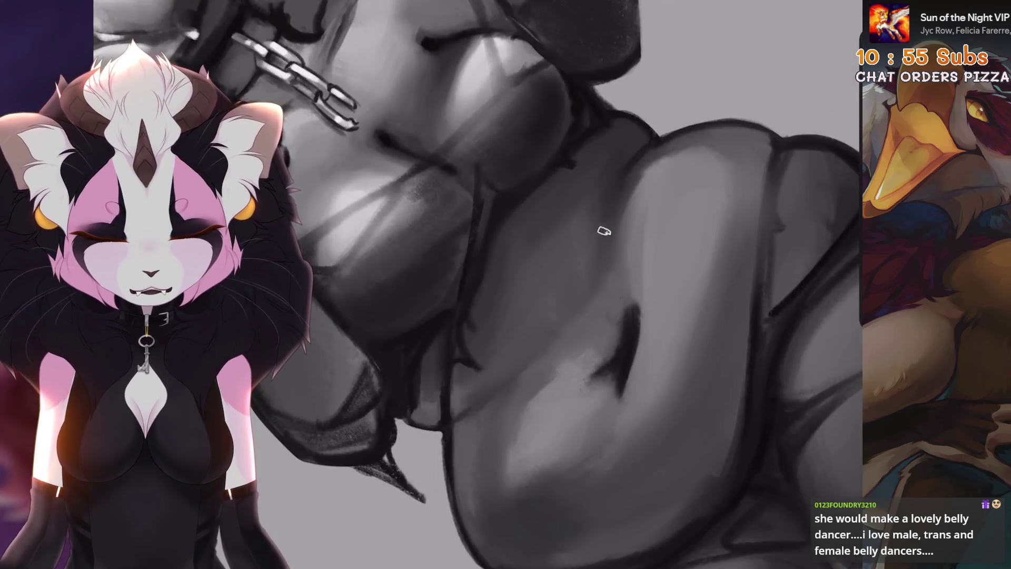
scroll(548, 342, down, 5)
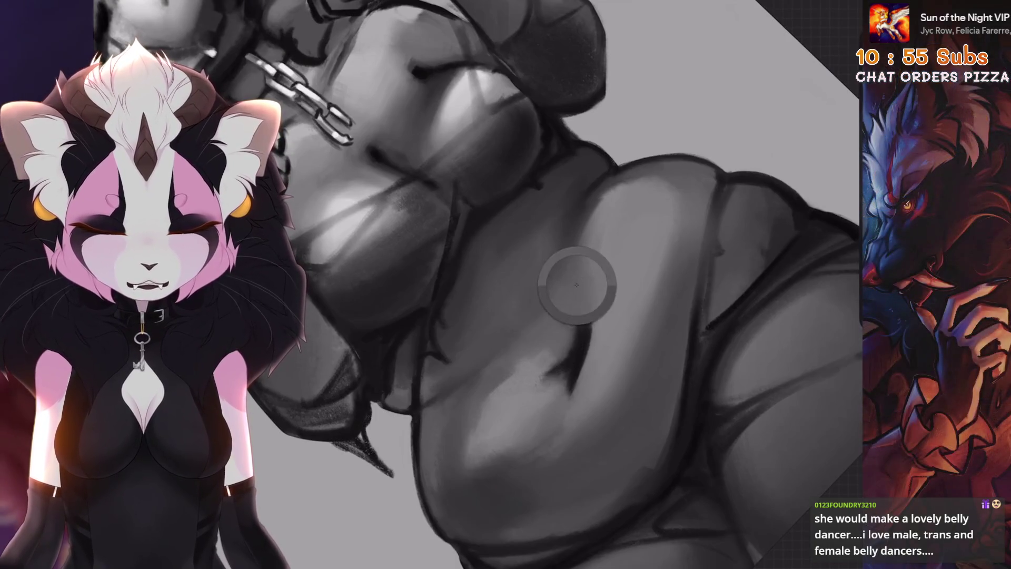
scroll(590, 229, up, 5)
scroll(602, 140, down, 5)
scroll(609, 195, up, 5)
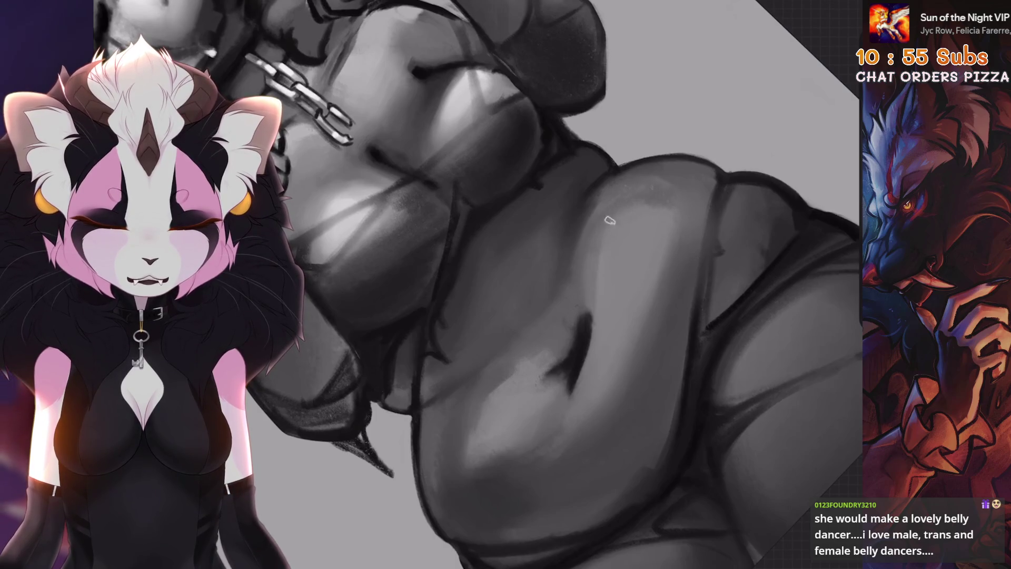
drag(481, 431, 452, 415)
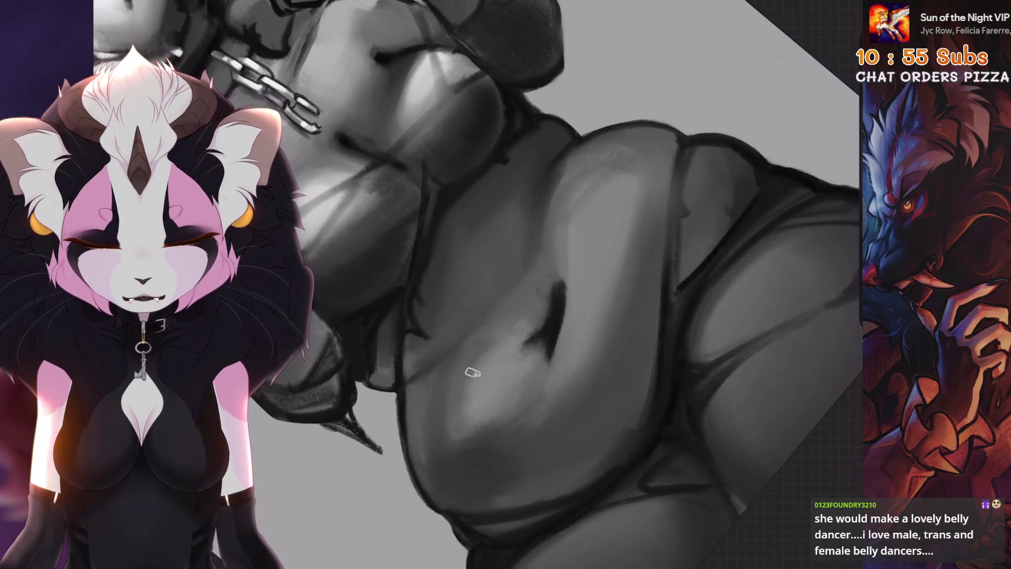
scroll(468, 426, down, 5)
scroll(476, 440, up, 5)
drag(476, 440, 620, 345)
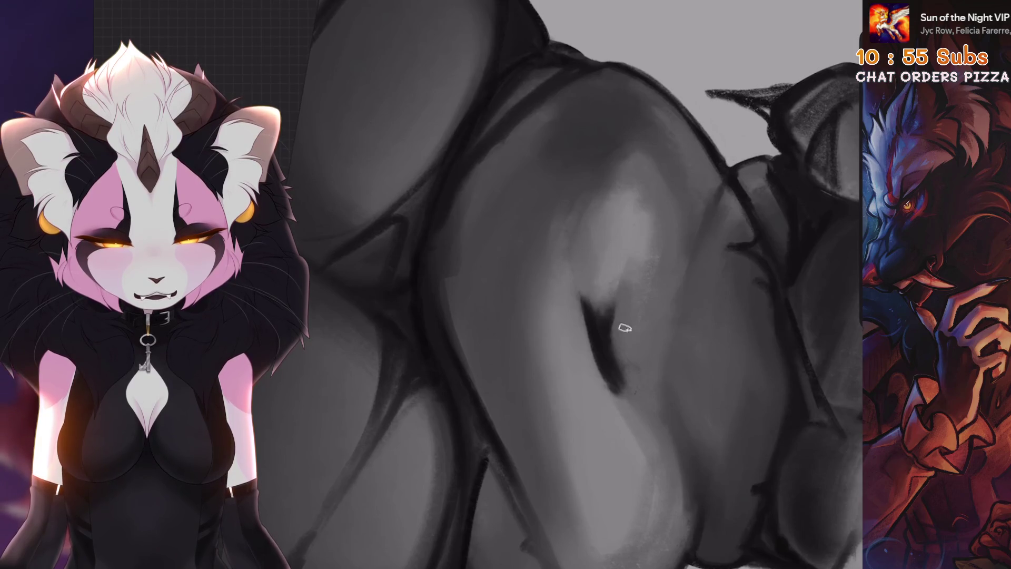
key(ctrl+z)
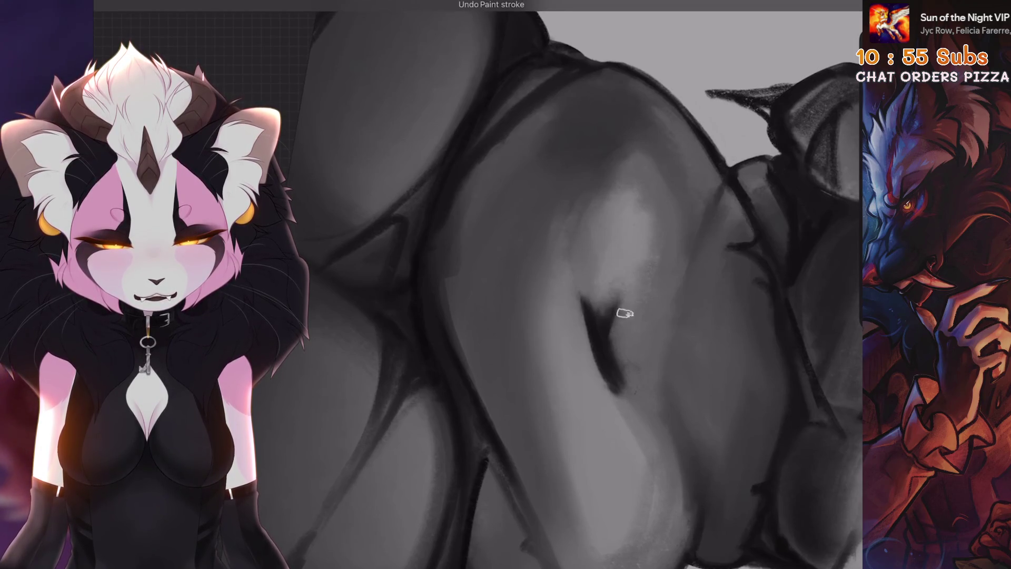
Paint a soft bright highlight on the belly beside the navel
scroll(579, 284, down, 5)
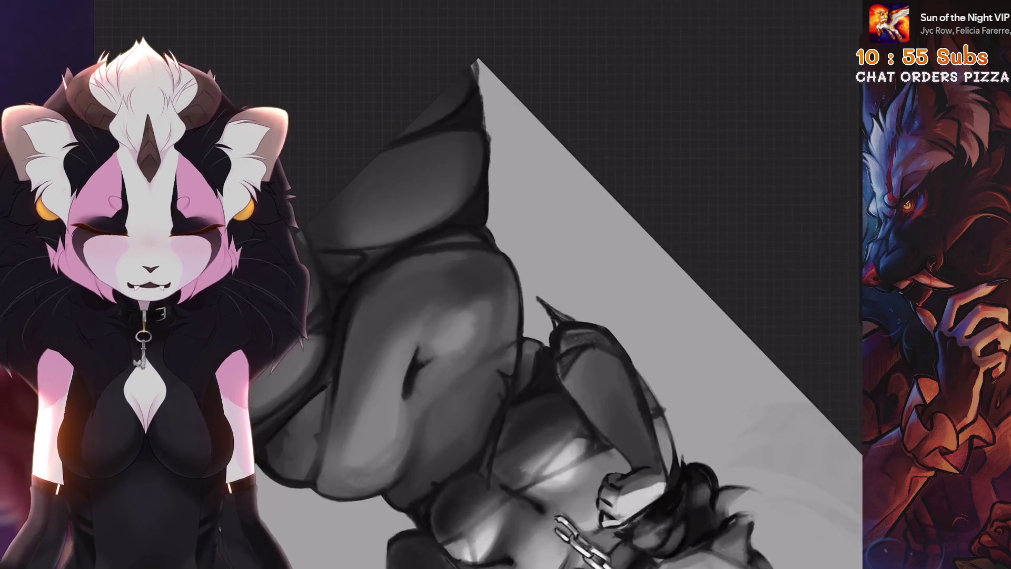
scroll(579, 284, up, 5)
drag(852, 521, 835, 547)
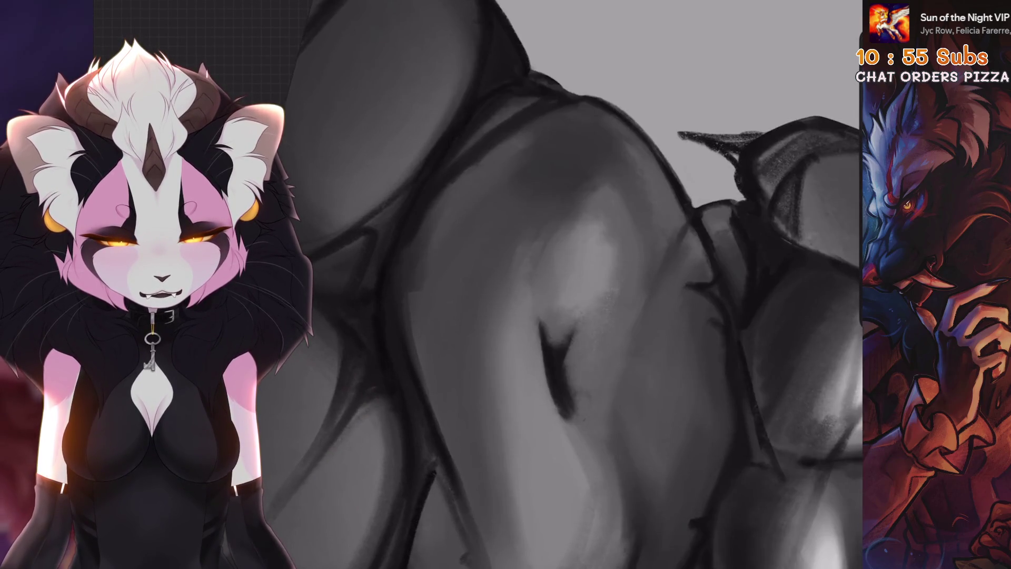
scroll(577, 363, down, 5)
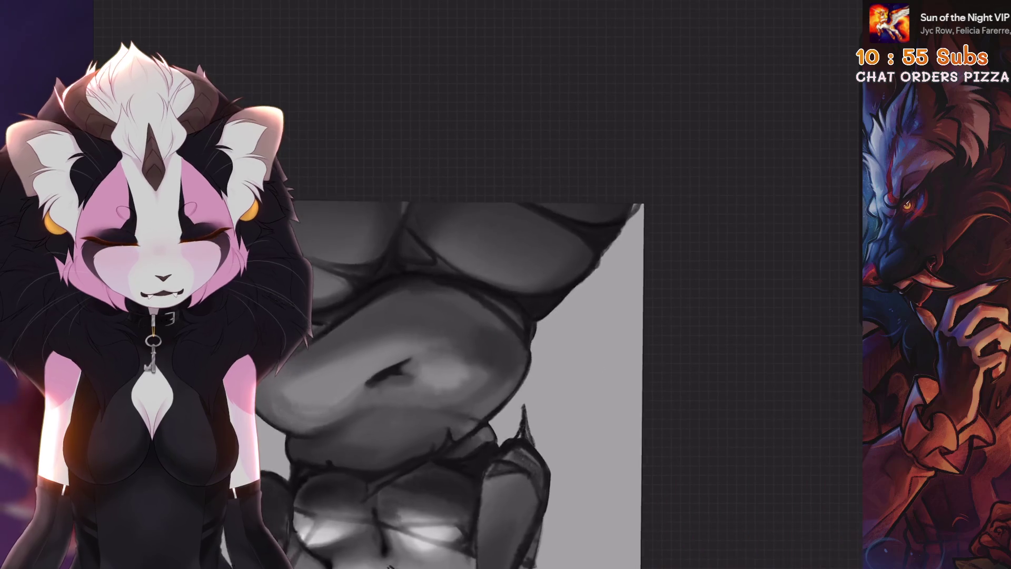
scroll(577, 363, up, 5)
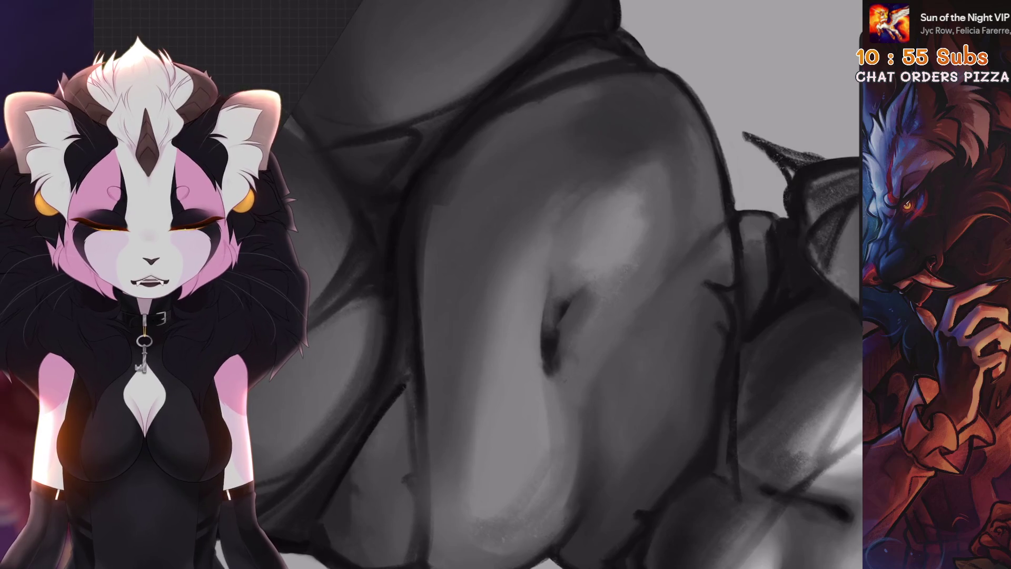
scroll(546, 405, up, 1)
scroll(591, 372, up, 2)
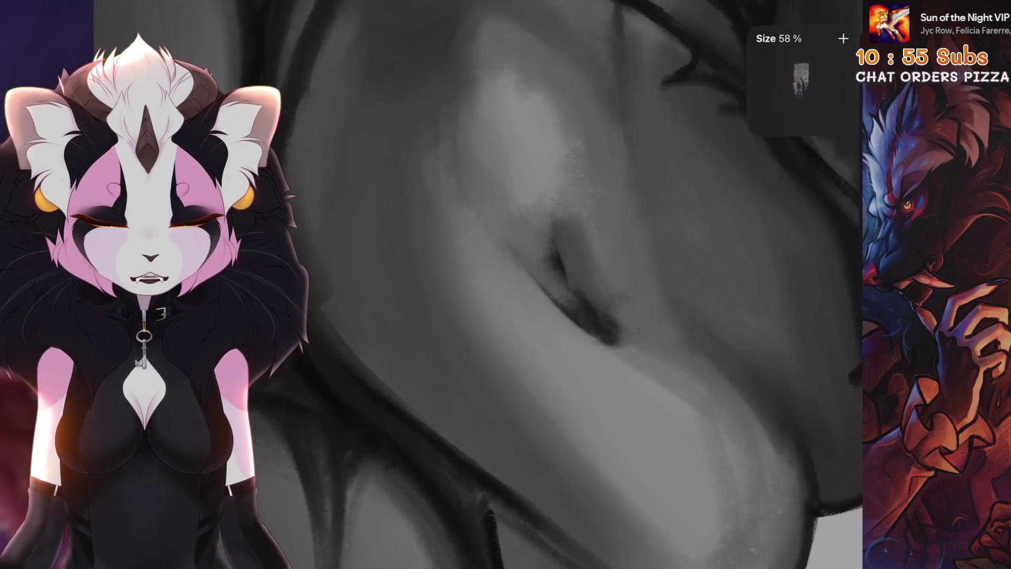
Repaint the soft shading around the navel, undoing several small strokes near it
key(ctrl+z)
key(ctrl+z)
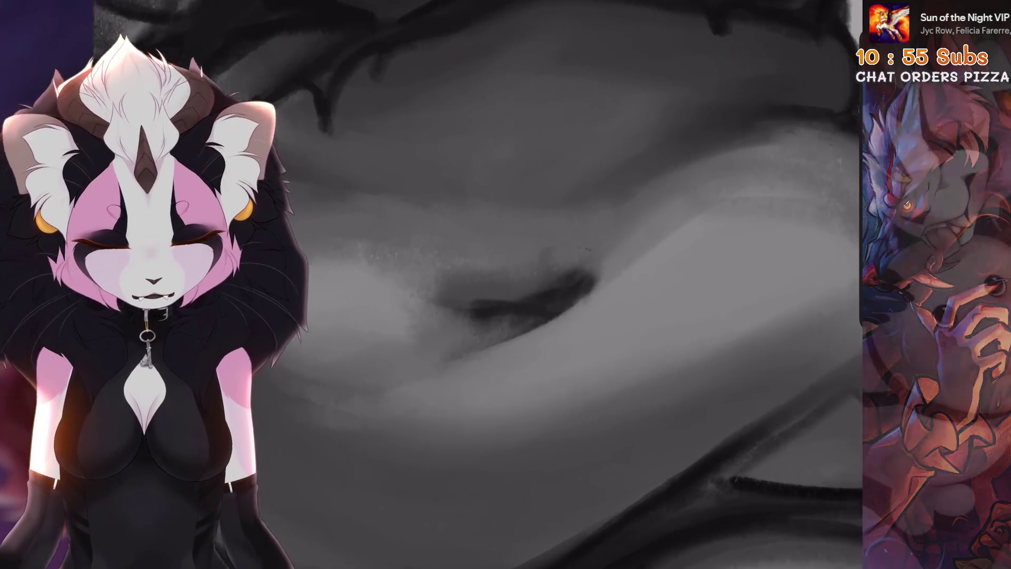
drag(600, 262, 542, 327)
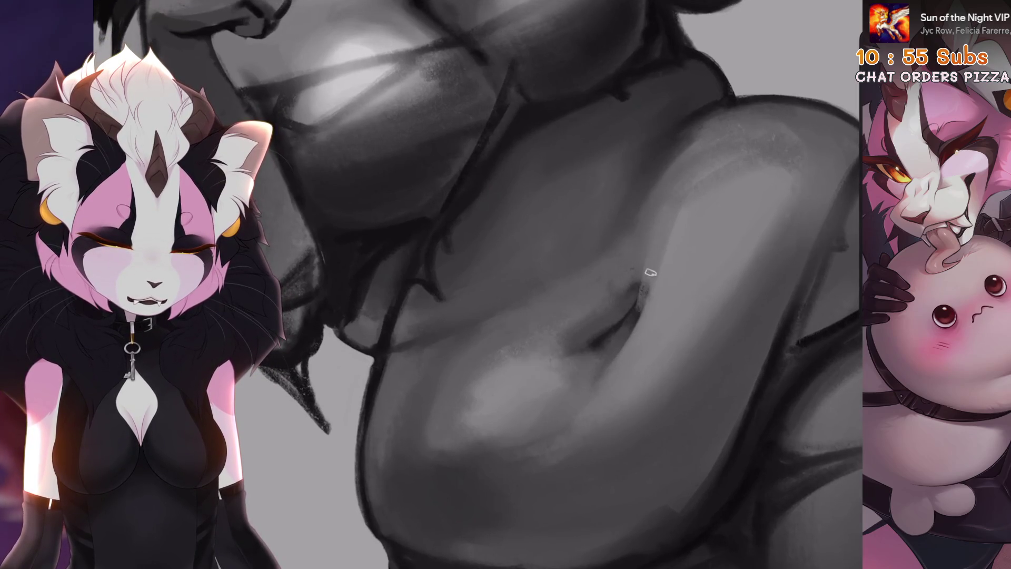
key(ctrl+z)
key(ctrl+z)
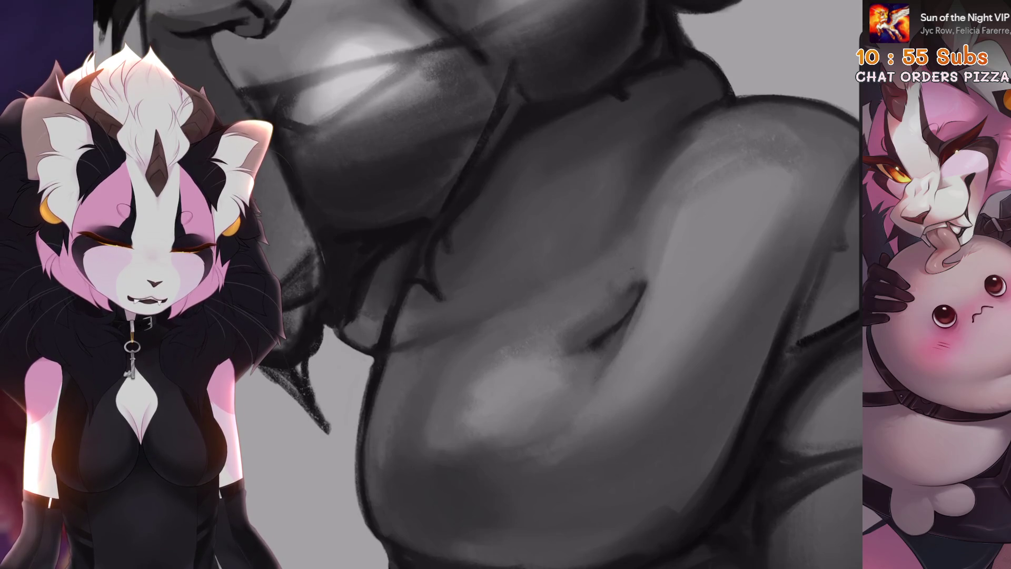
key(ctrl+z)
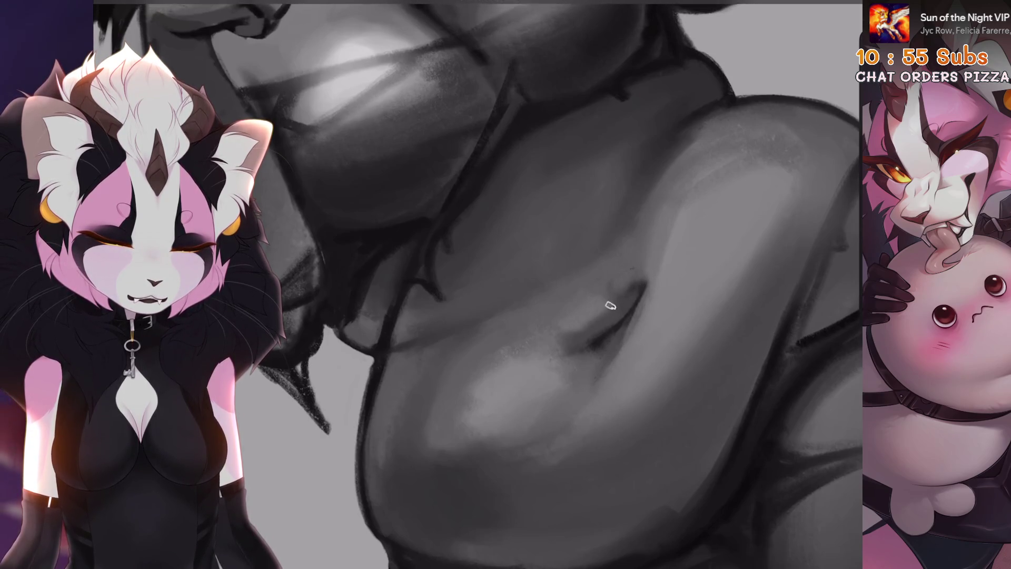
key(ctrl+z)
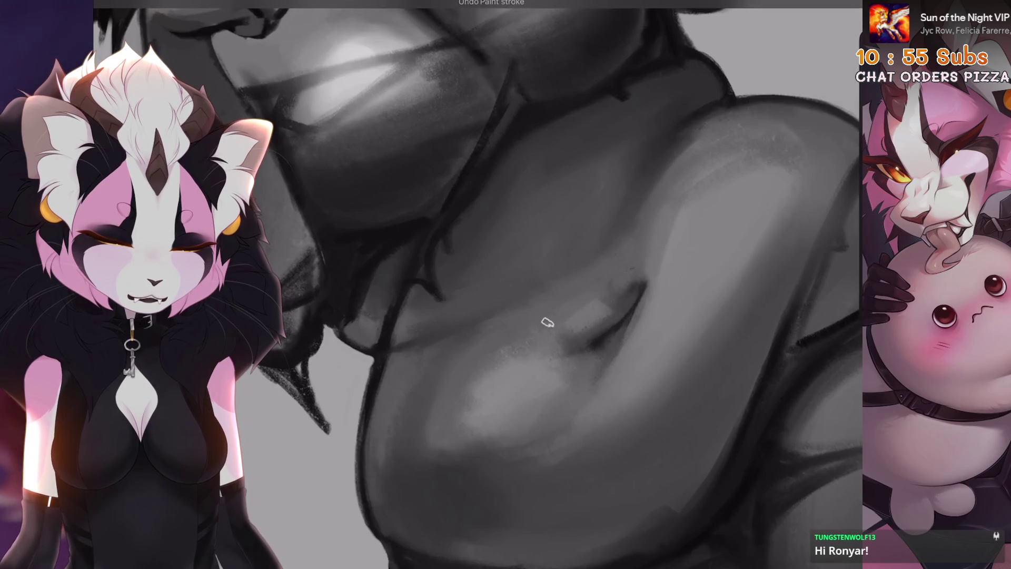
key(ctrl+z)
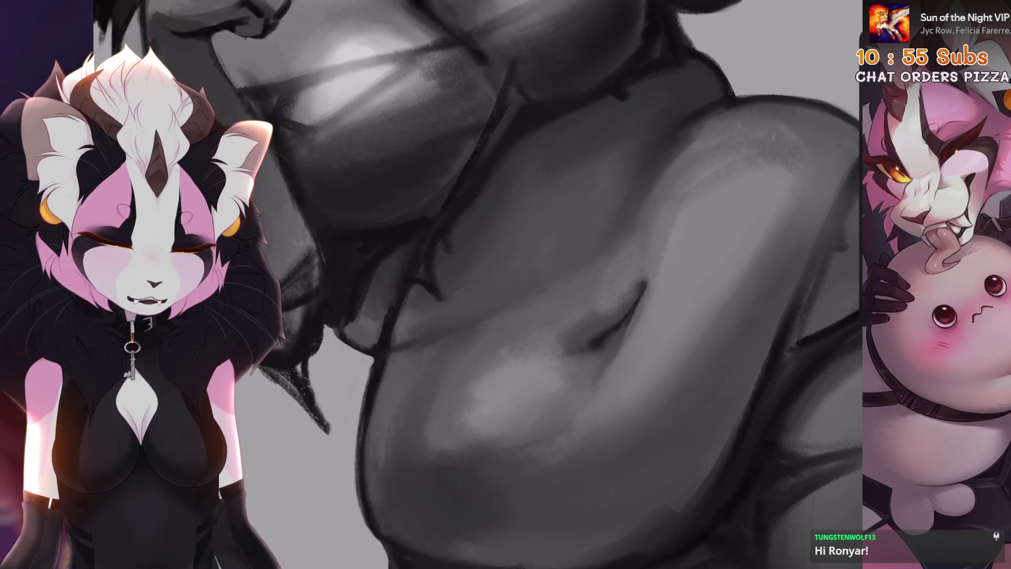
scroll(594, 322, down, 5)
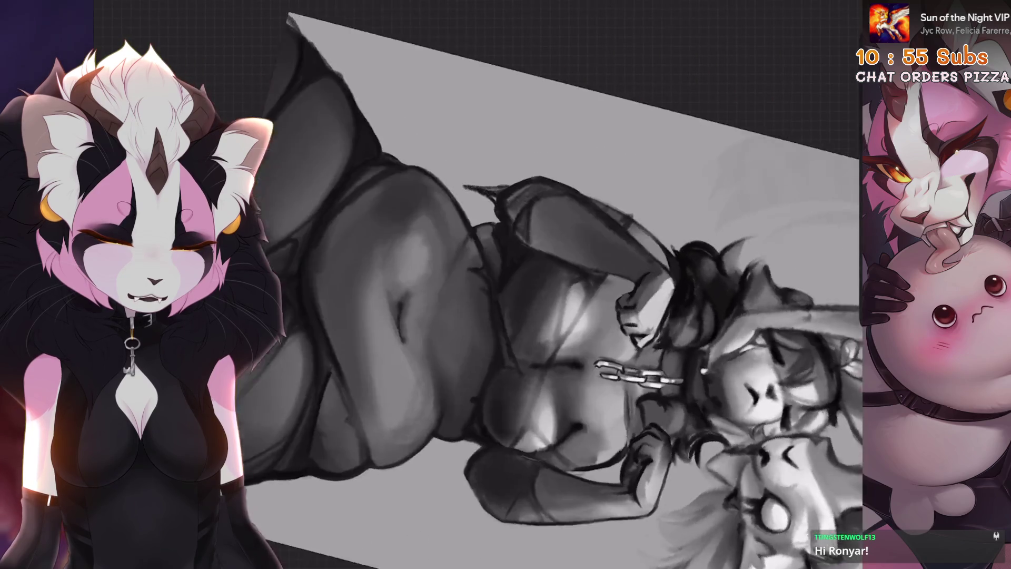
Toggle the top Layer 17's visibility to compare, leaving the clothing layer hidden
scroll(563, 315, up, 5)
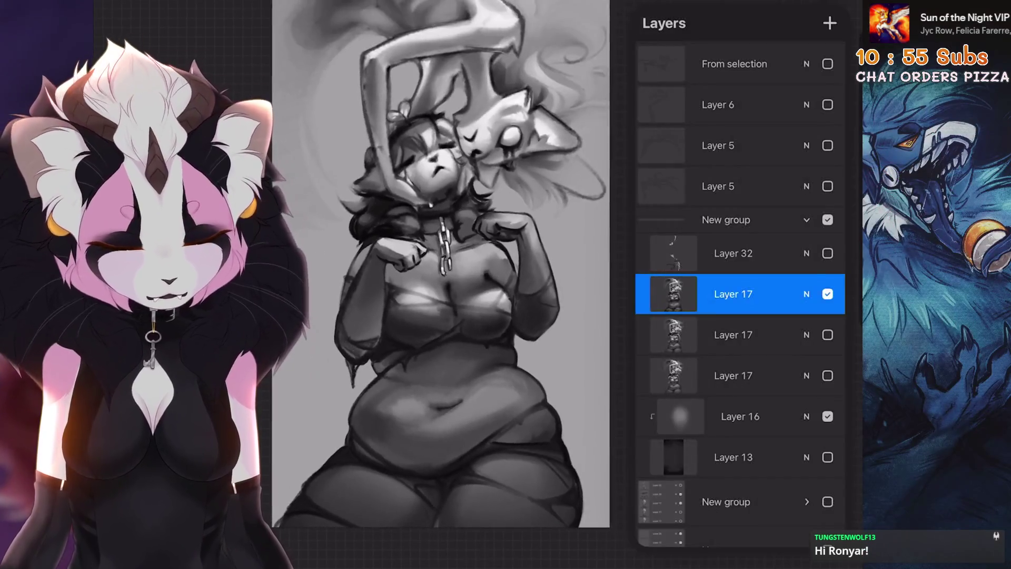
click(827, 294)
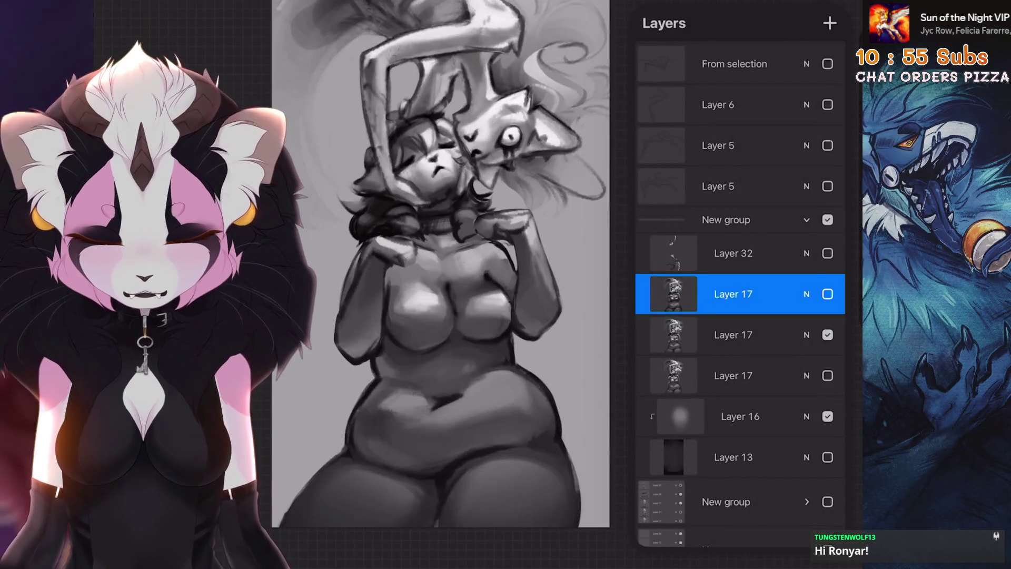
click(827, 294)
click(827, 294)
click(827, 294)
click(827, 293)
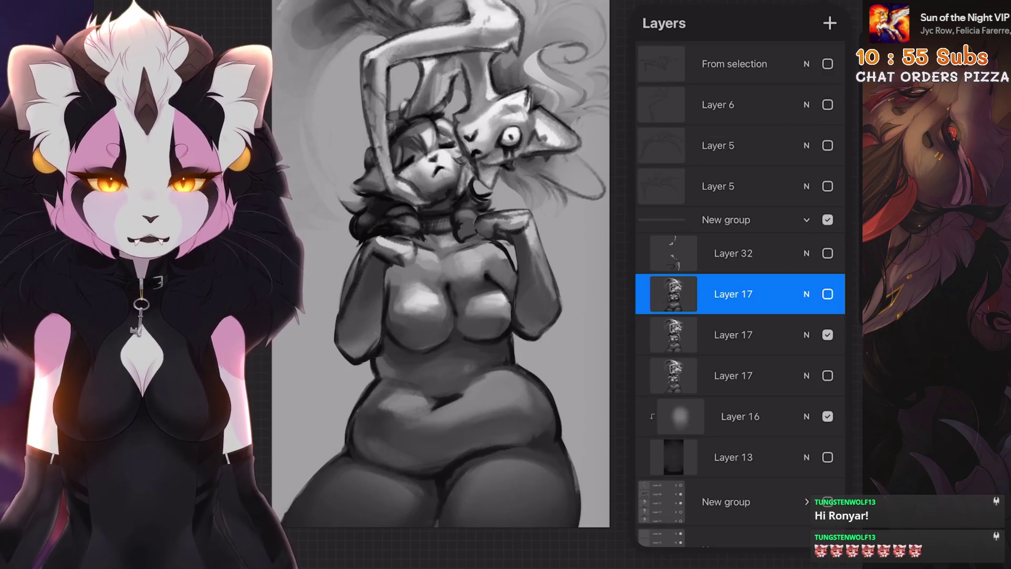
Show the top Layer 17 clothing and hide the bare Layer 17 copy beneath it
scroll(442, 263, up, 5)
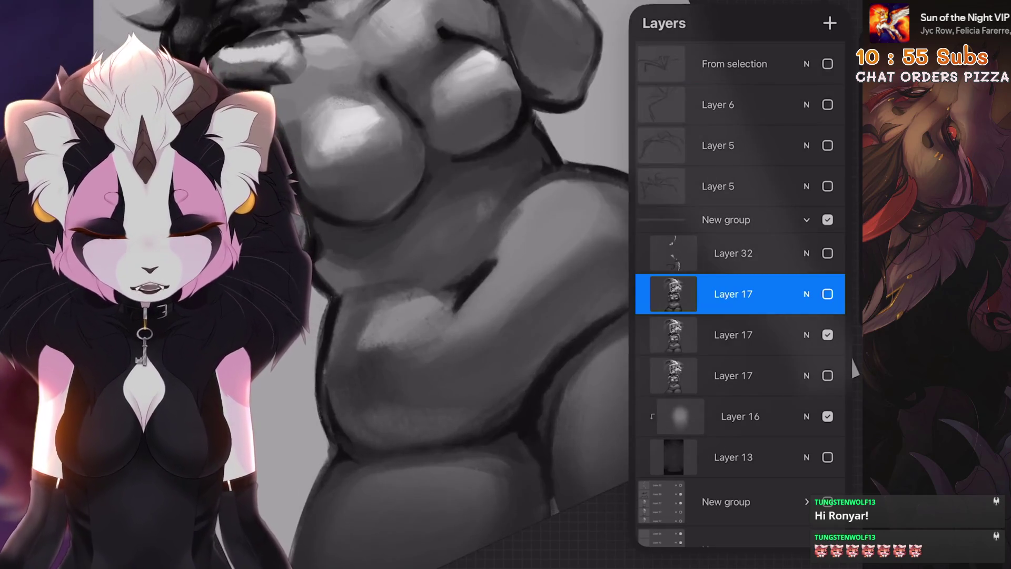
scroll(442, 264, down, 5)
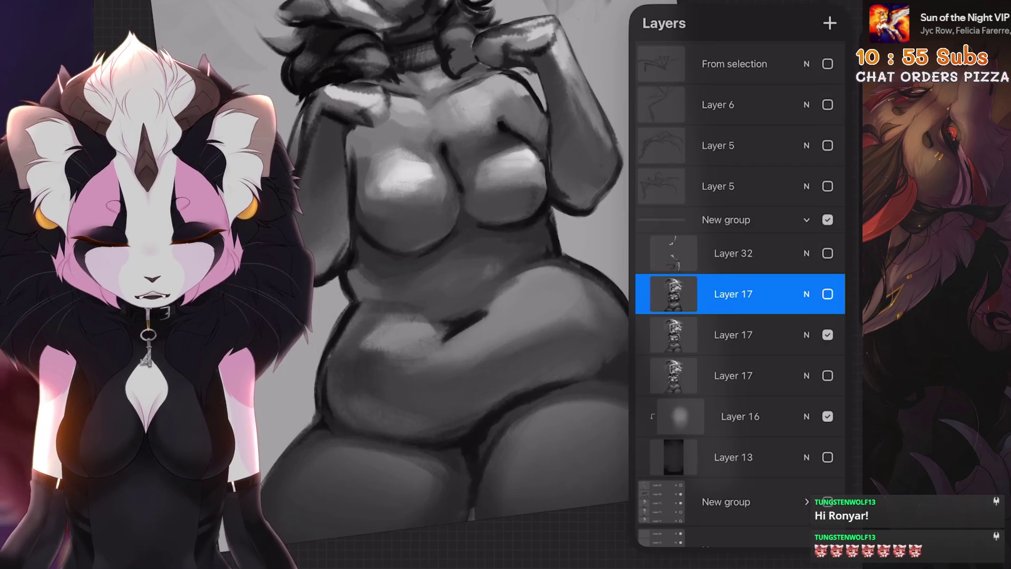
click(827, 294)
click(827, 334)
Start Liquify from Adjustments on the belly close-up
scroll(442, 263, down, 3)
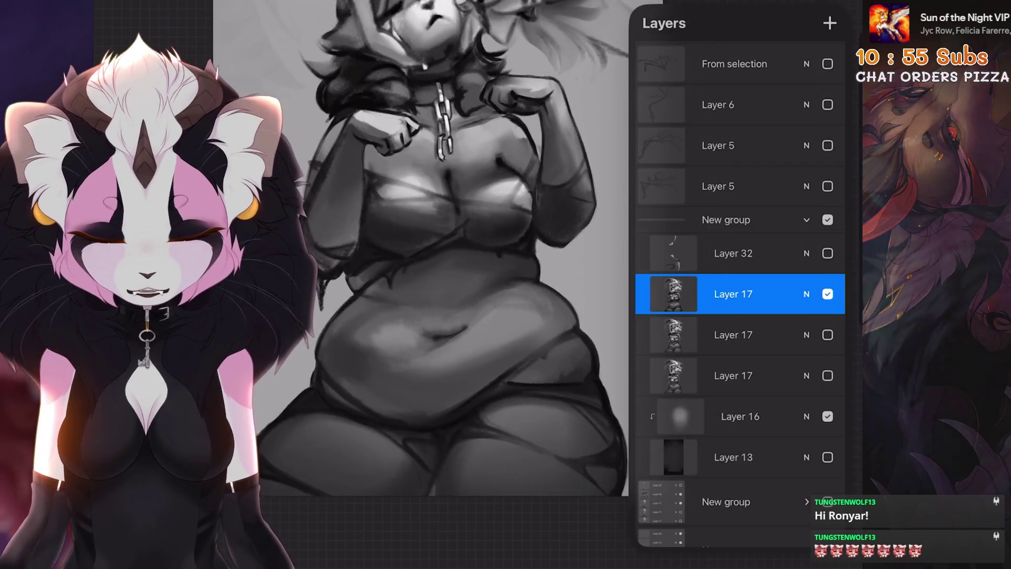
scroll(442, 264, up, 3)
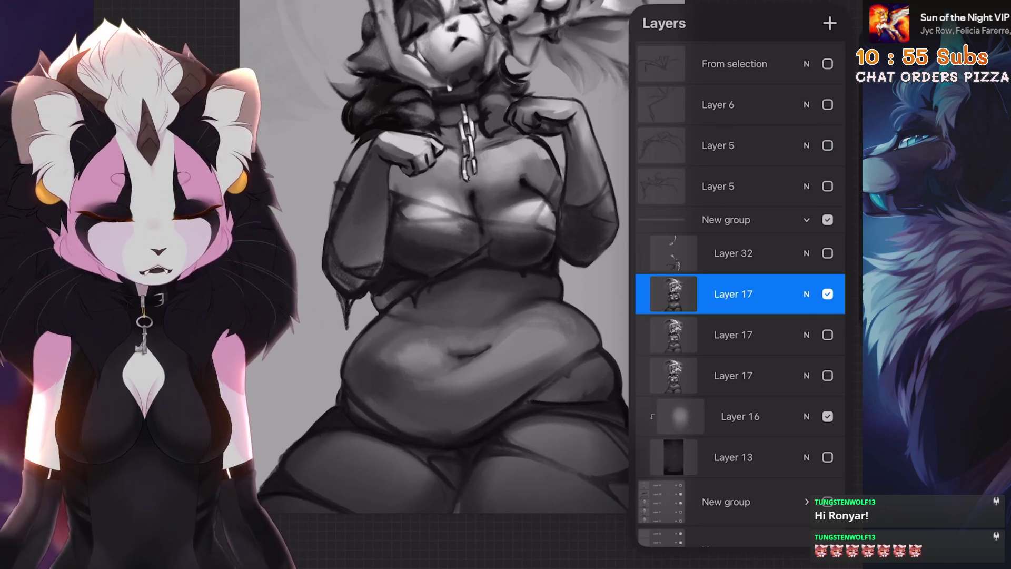
scroll(442, 263, down, 2)
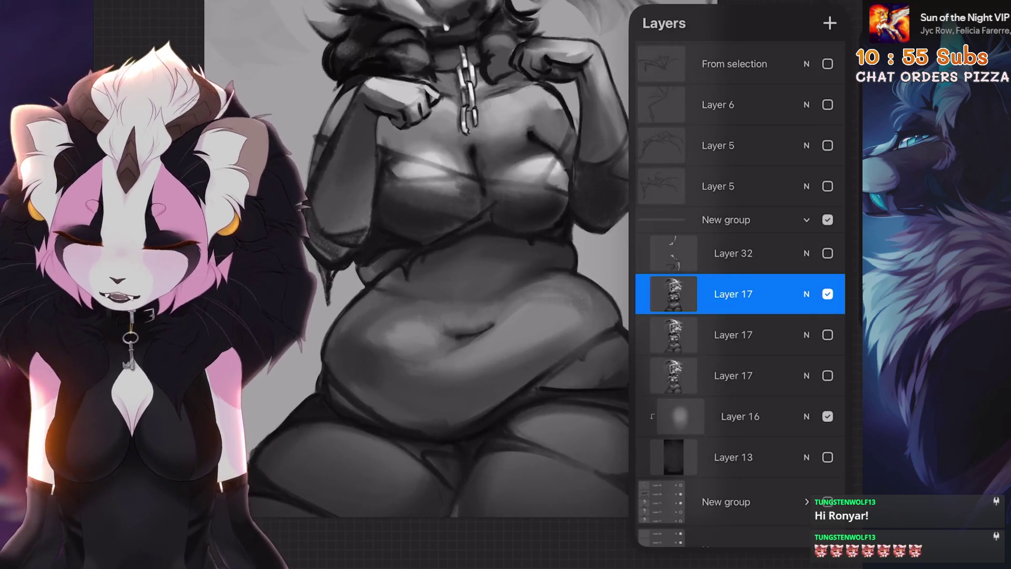
scroll(442, 264, up, 2)
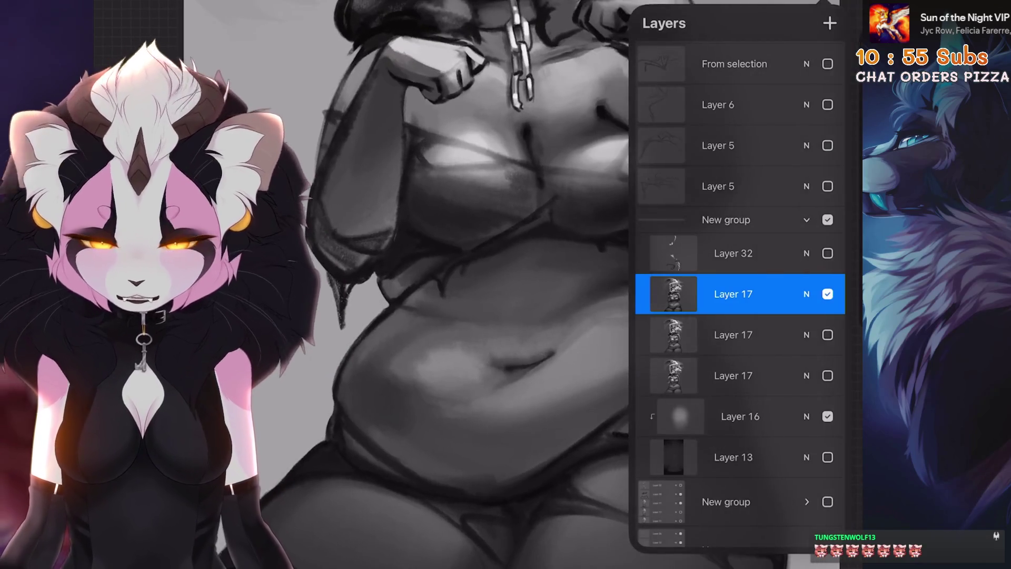
click(131, 8)
click(157, 369)
Push the navel into a new shape with Liquify at 39% size, switch to Expand, then undo the warp
drag(207, 535, 205, 534)
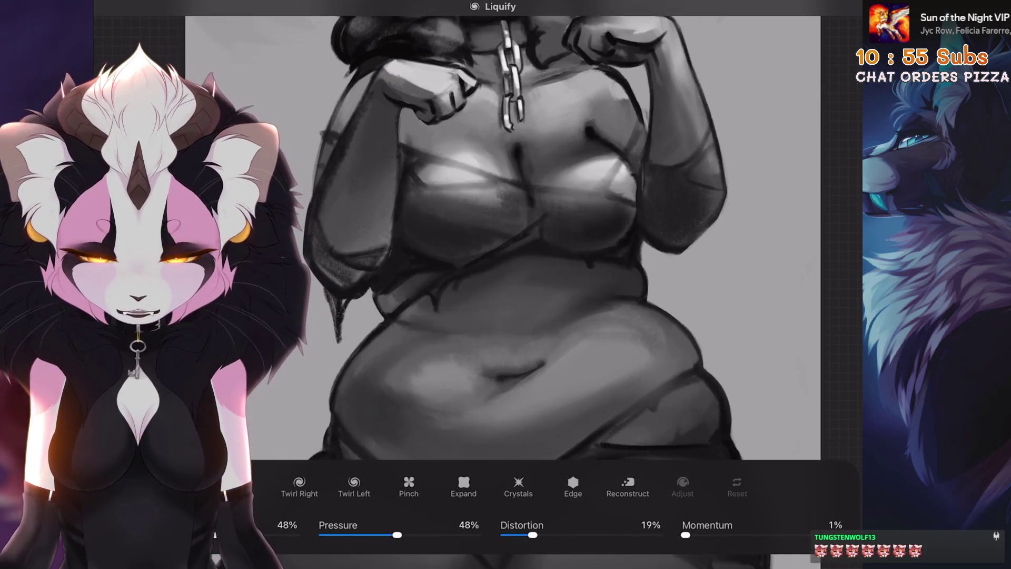
drag(500, 371, 536, 363)
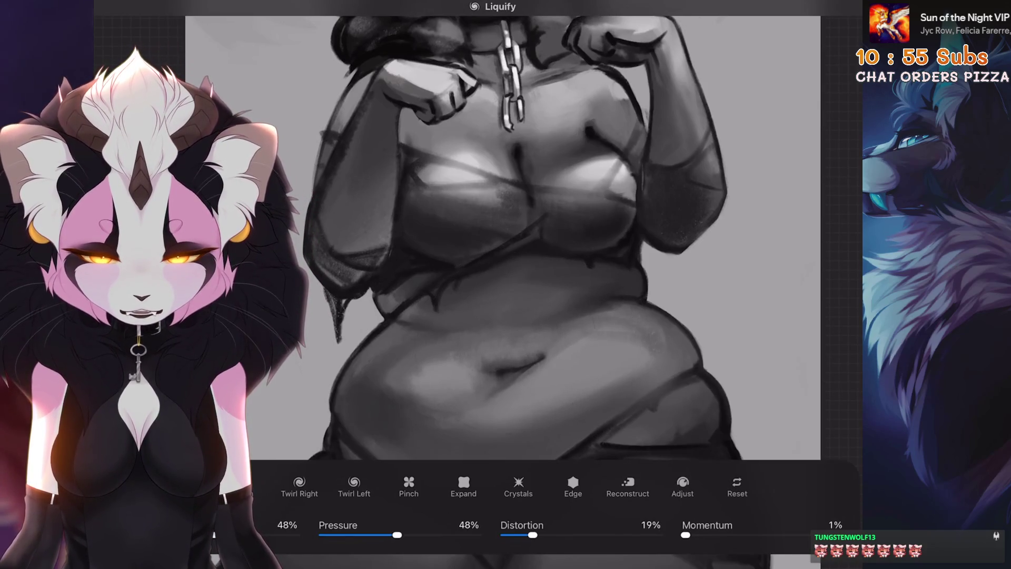
scroll(505, 237, down, 2)
drag(453, 316, 429, 332)
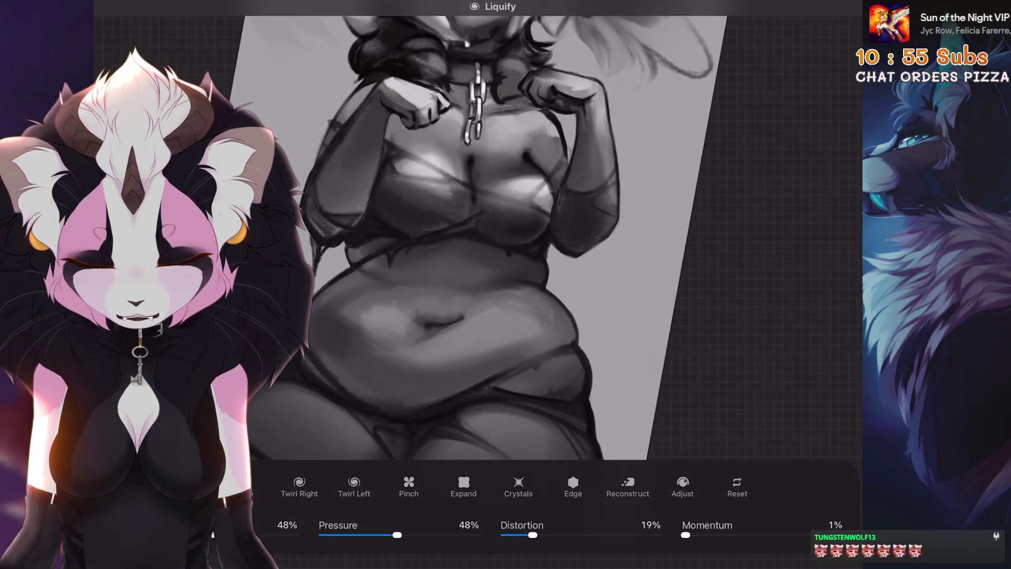
click(464, 484)
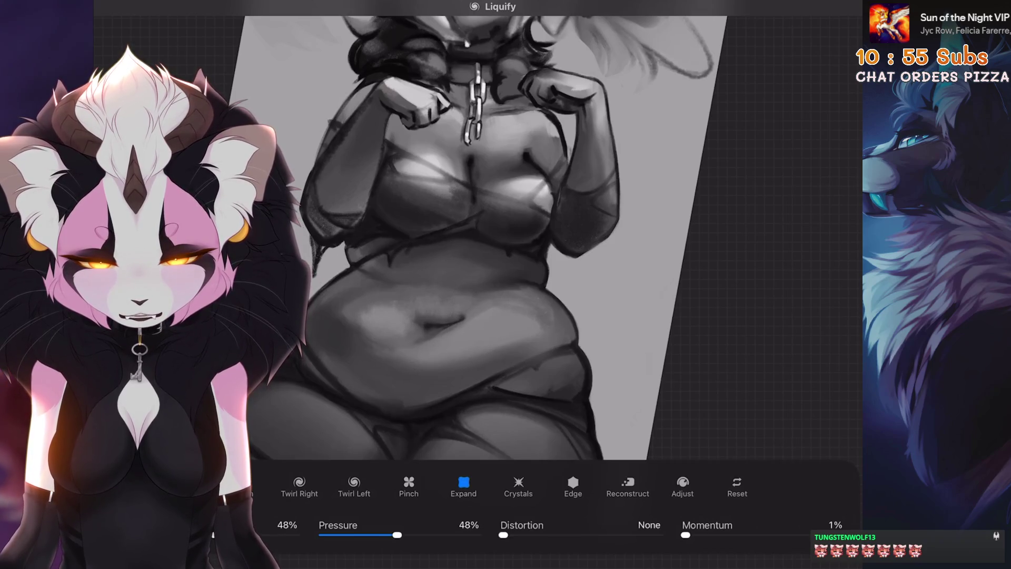
key(ctrl+z)
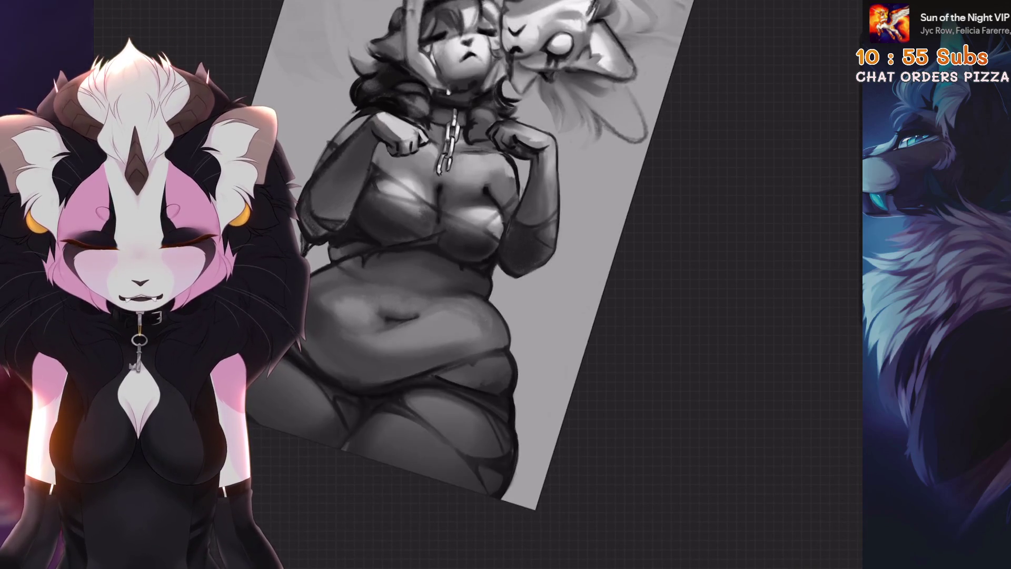
Redo the navel Liquify warp to keep it, then zoom in toward the belly
key(ctrl+shift+z)
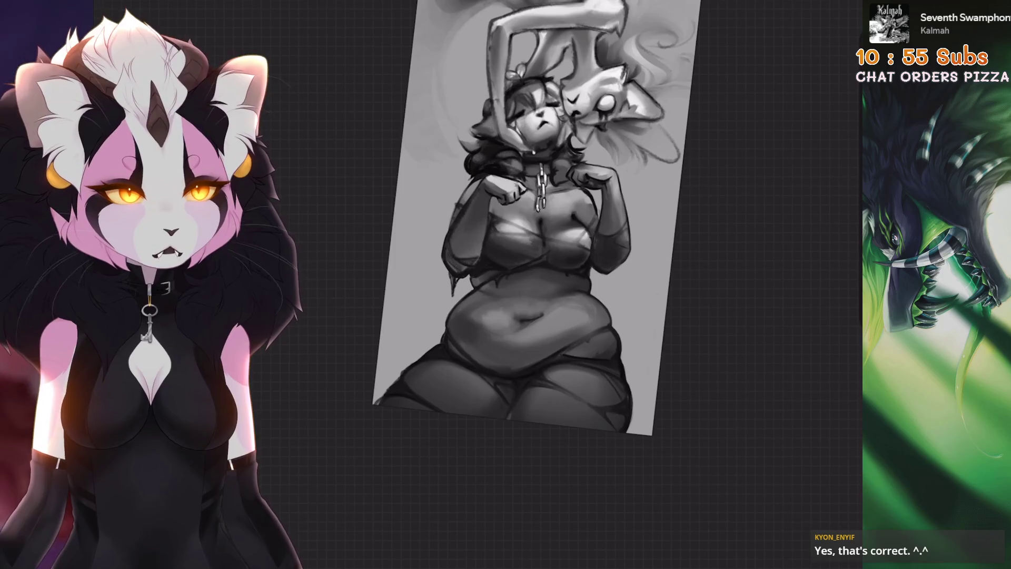
scroll(505, 284, up, 5)
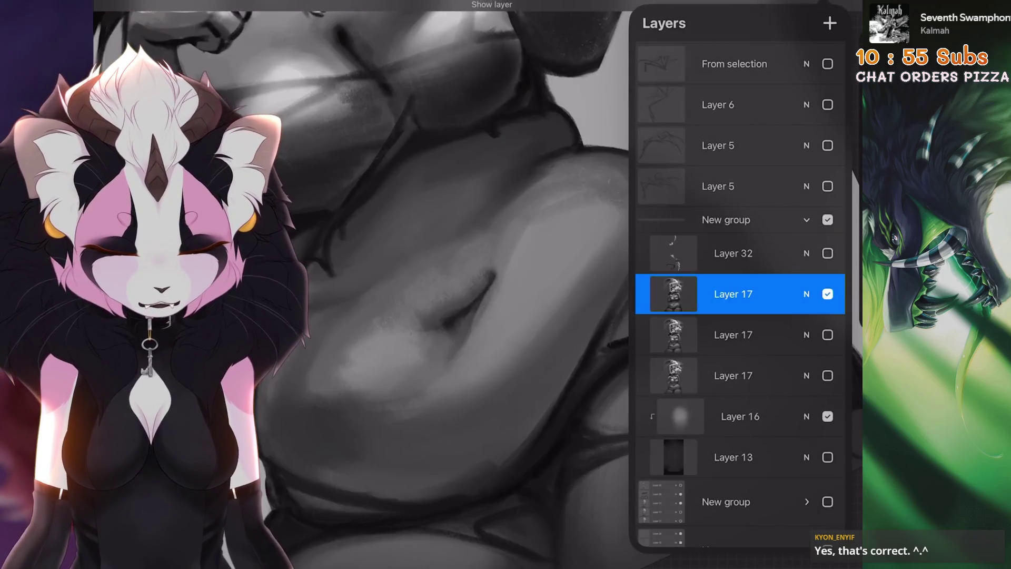
Sample a gray tone from the belly and step back and forth through recent changes
scroll(505, 284, up, 3)
drag(553, 346, 531, 295)
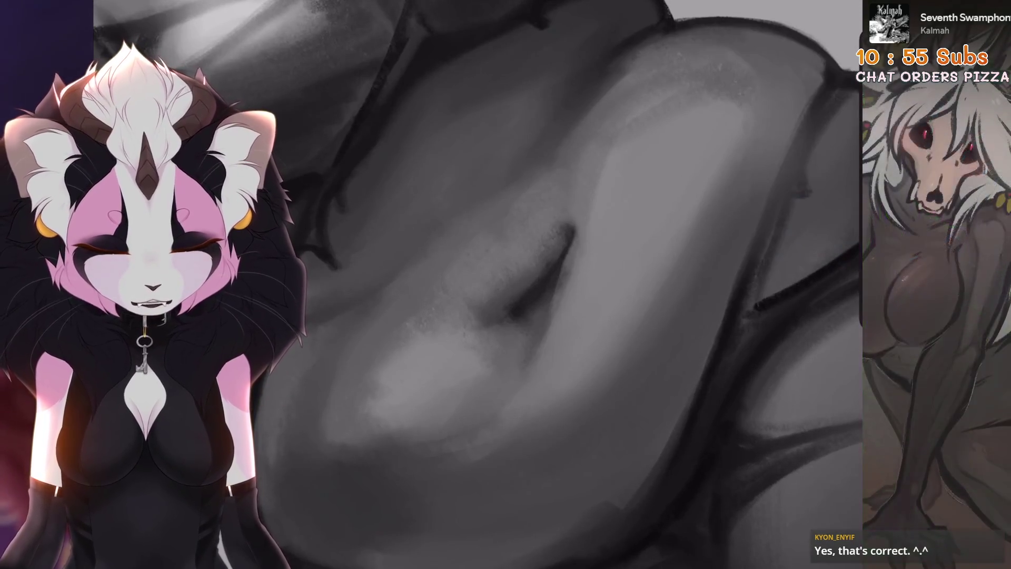
key(ctrl+z)
key(ctrl+shift+z)
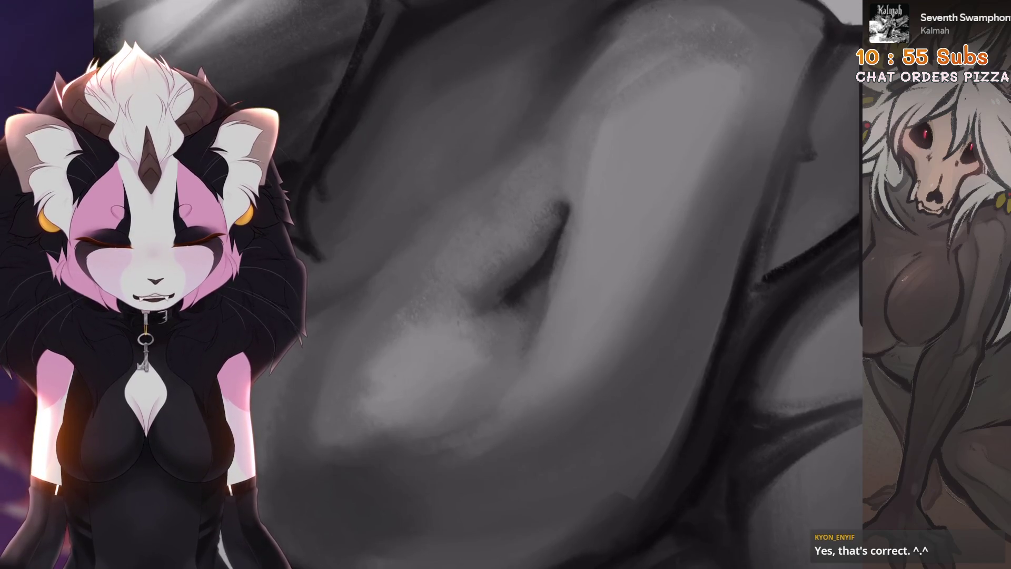
key(ctrl+z)
key(ctrl+z)
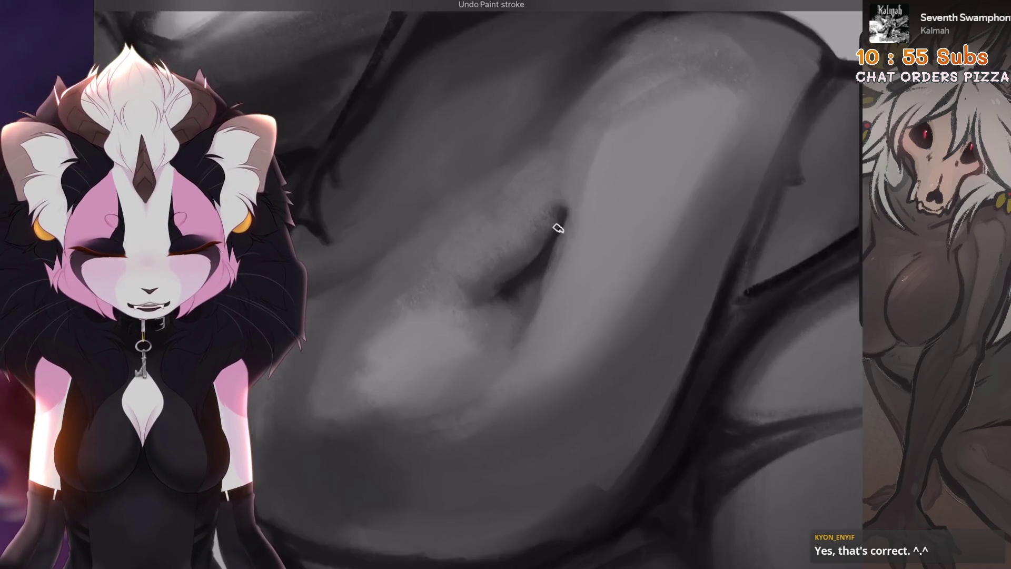
key(ctrl+z)
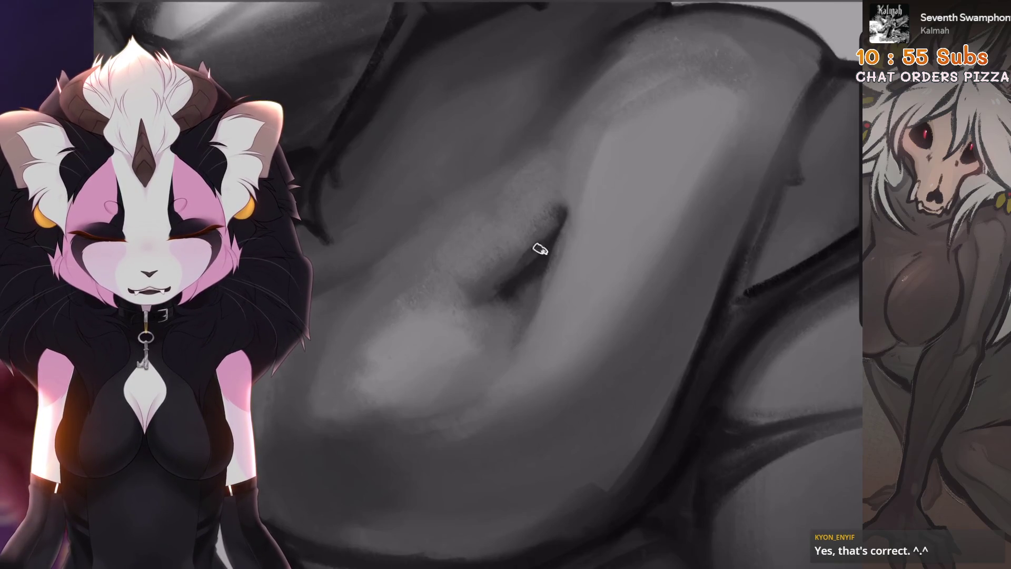
key(ctrl+shift+z)
Zoom around the belly to check the shading and undo the last paint stroke
scroll(505, 263, up, 1)
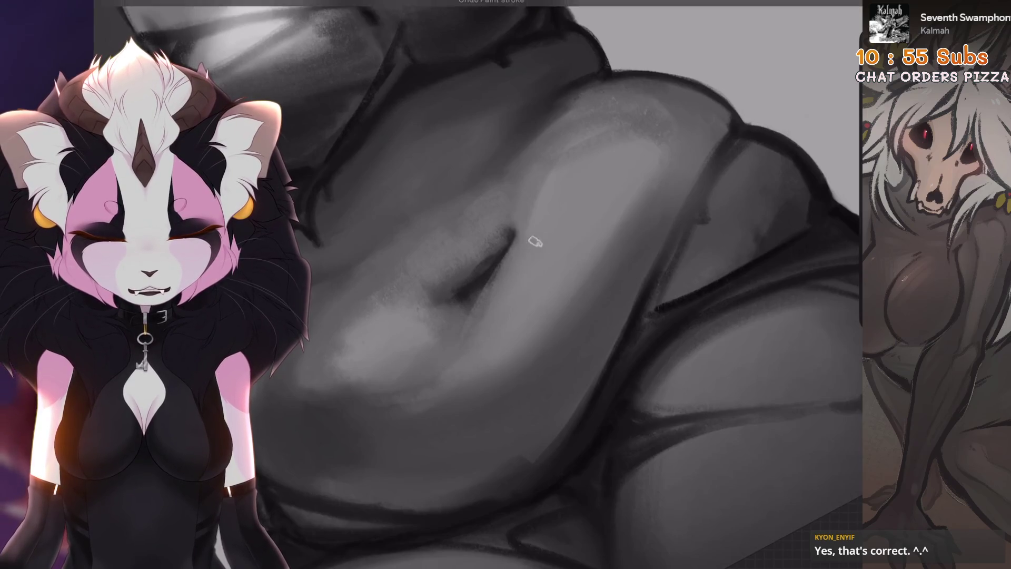
scroll(503, 278, down, 5)
scroll(453, 366, up, 8)
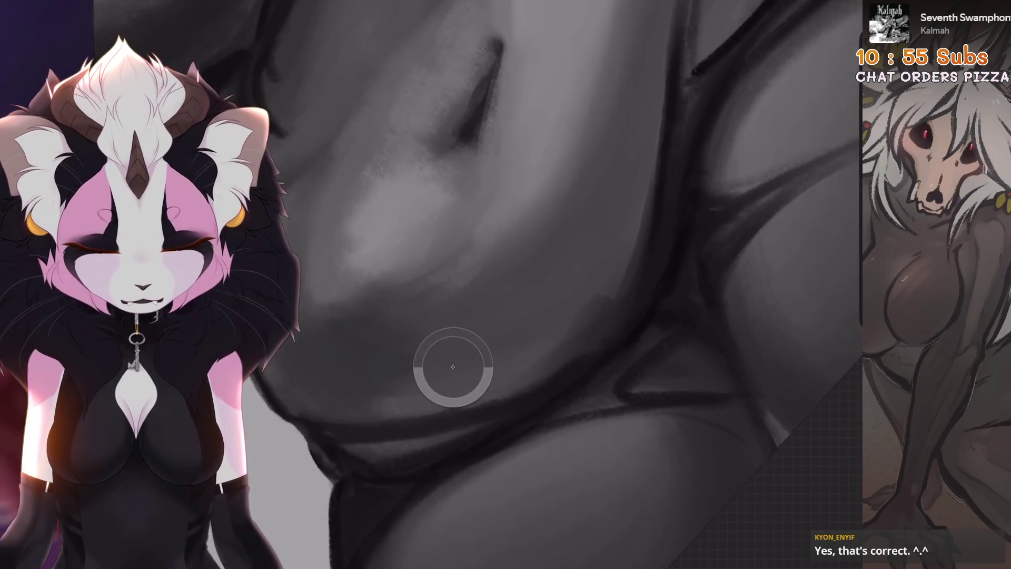
scroll(328, 278, down, 2)
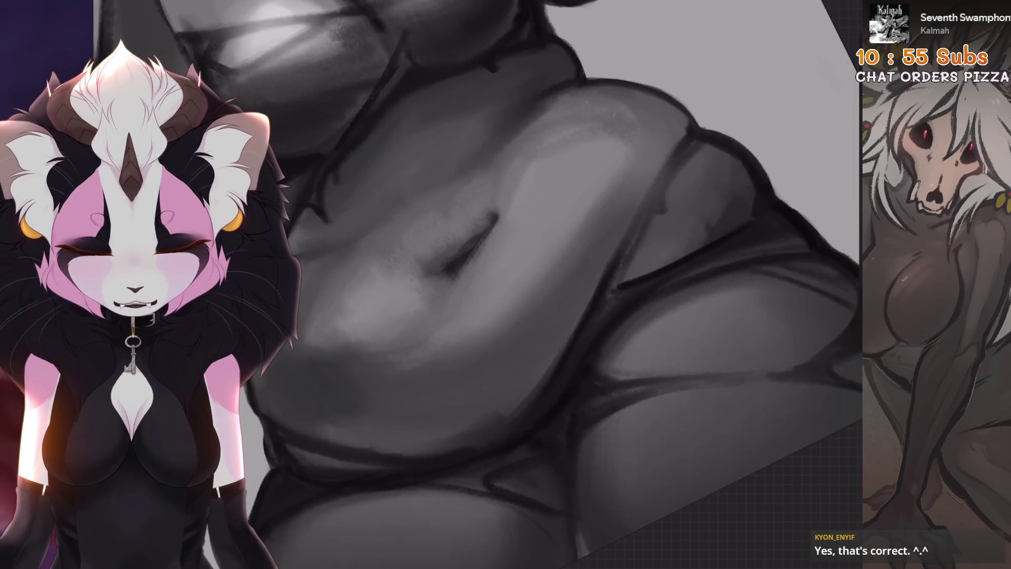
scroll(431, 218, down, 2)
scroll(462, 204, up, 2)
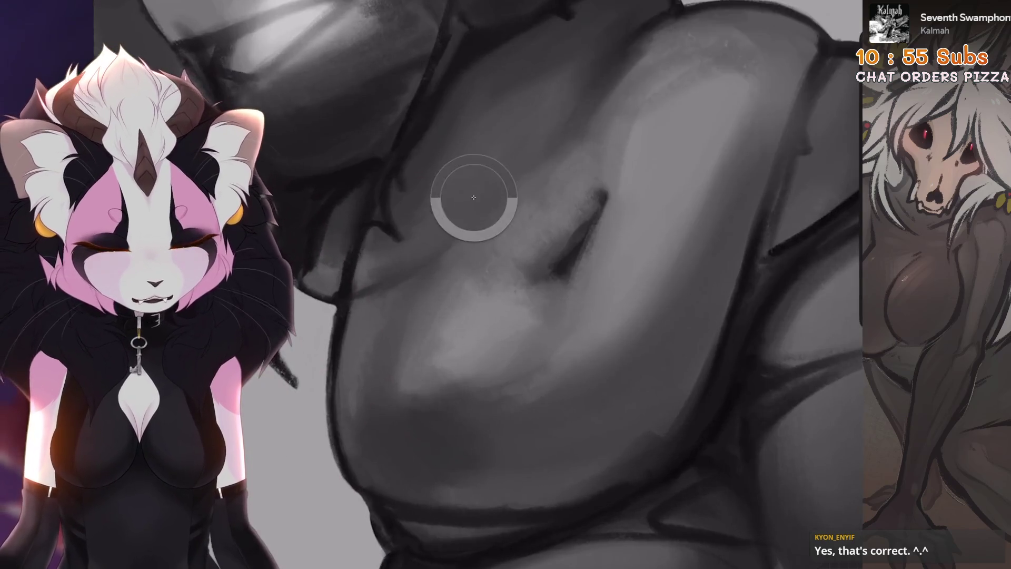
scroll(462, 203, down, 2)
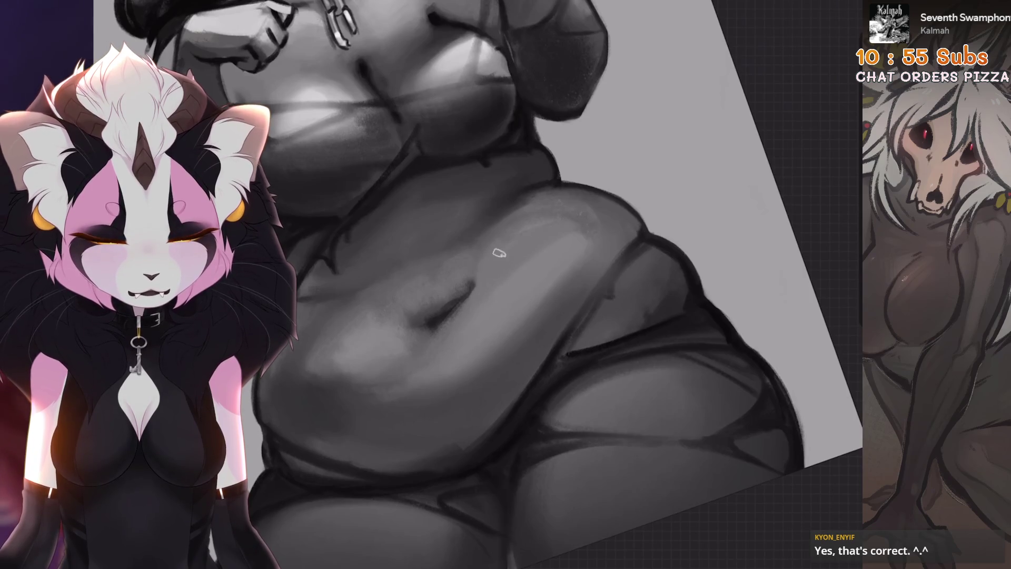
scroll(503, 247, up, 2)
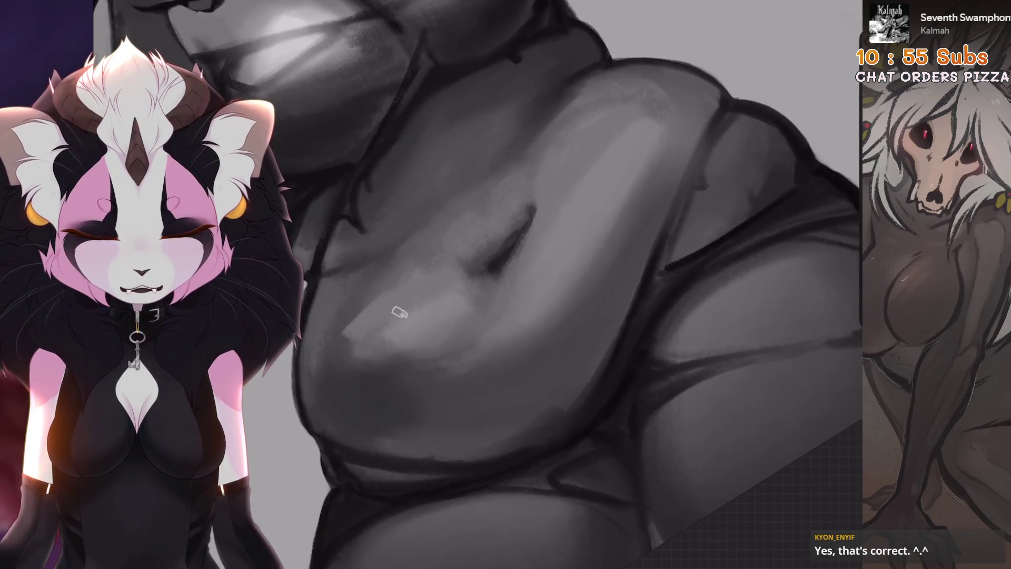
scroll(425, 283, up, 3)
key(ctrl+z)
Remove another unwanted brush stroke from the belly
scroll(426, 306, down, 4)
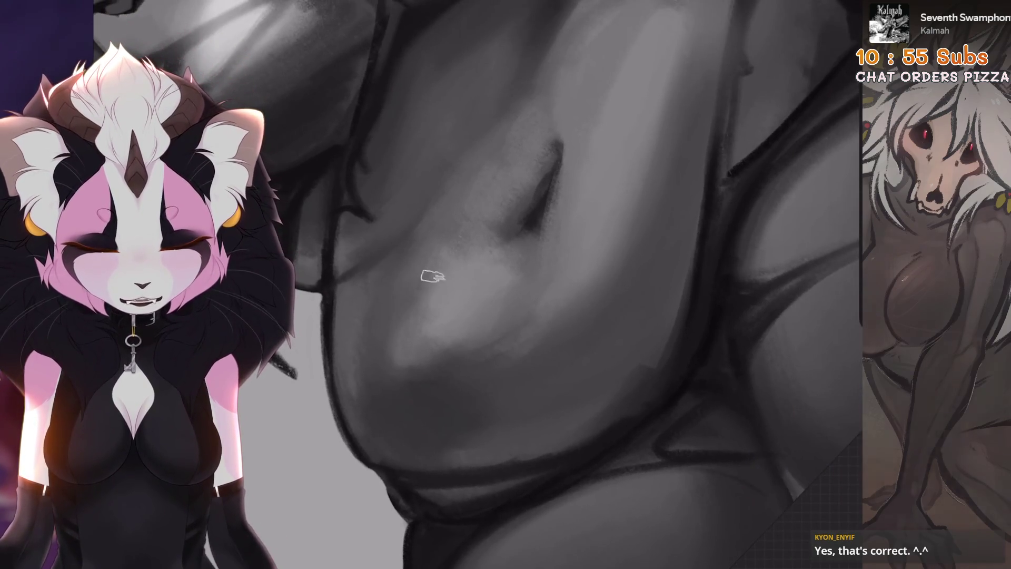
scroll(385, 358, down, 5)
scroll(384, 357, up, 5)
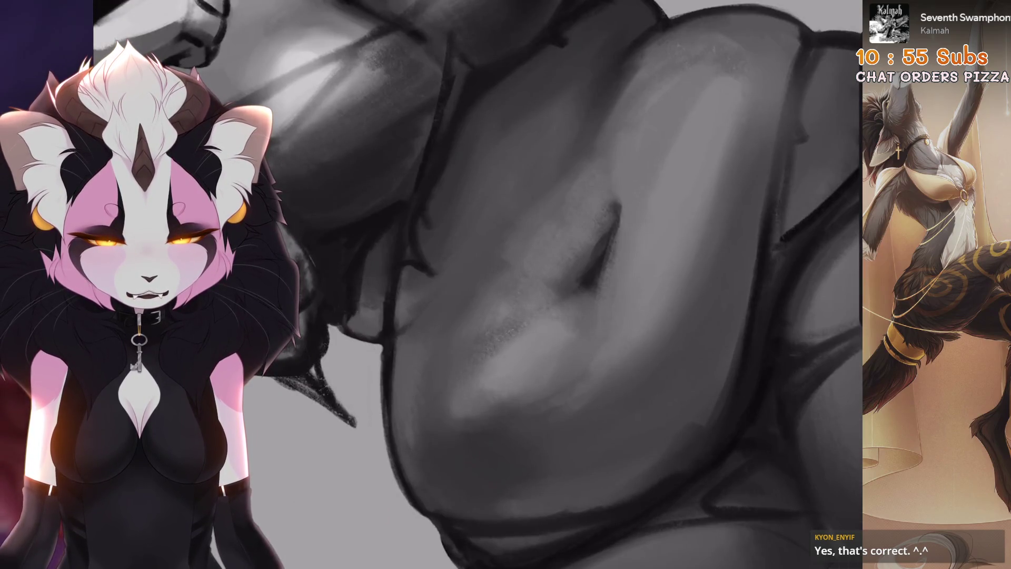
scroll(397, 369, down, 3)
scroll(398, 368, up, 4)
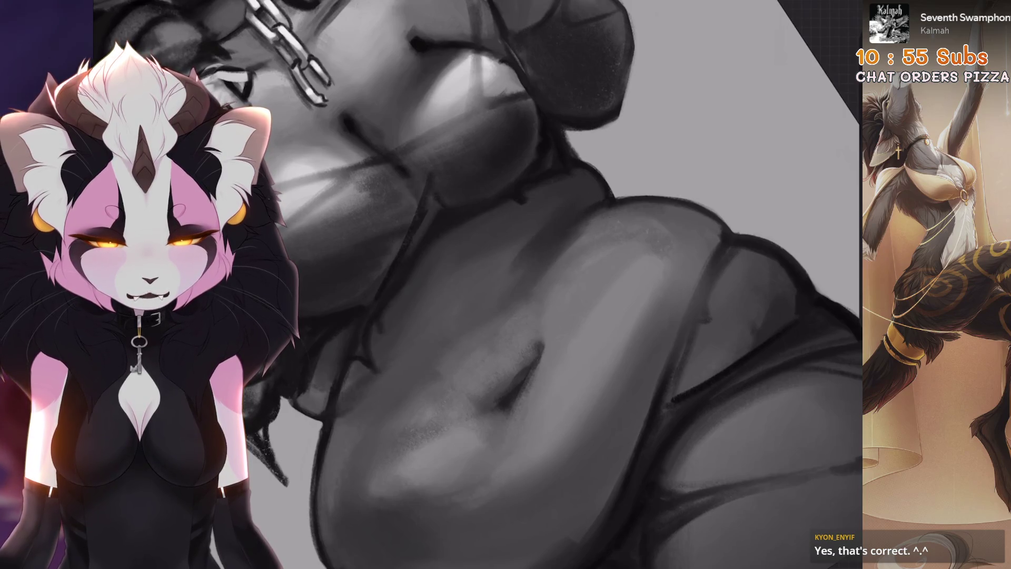
key(ctrl+z)
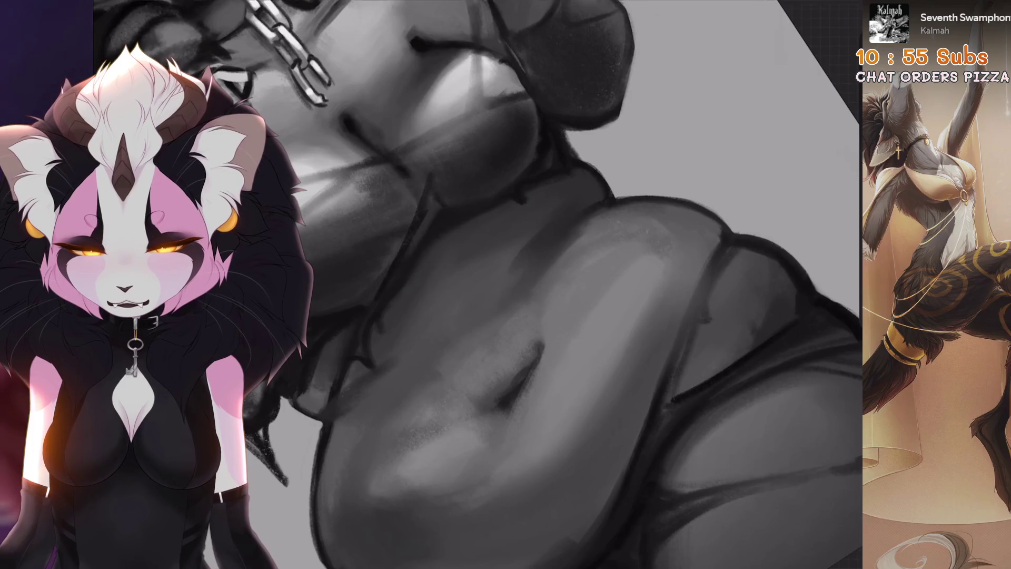
Rotate and tilt the canvas to check the belly, then undo the last stroke
scroll(334, 408, down, 3)
drag(334, 409, 421, 316)
scroll(421, 316, up, 3)
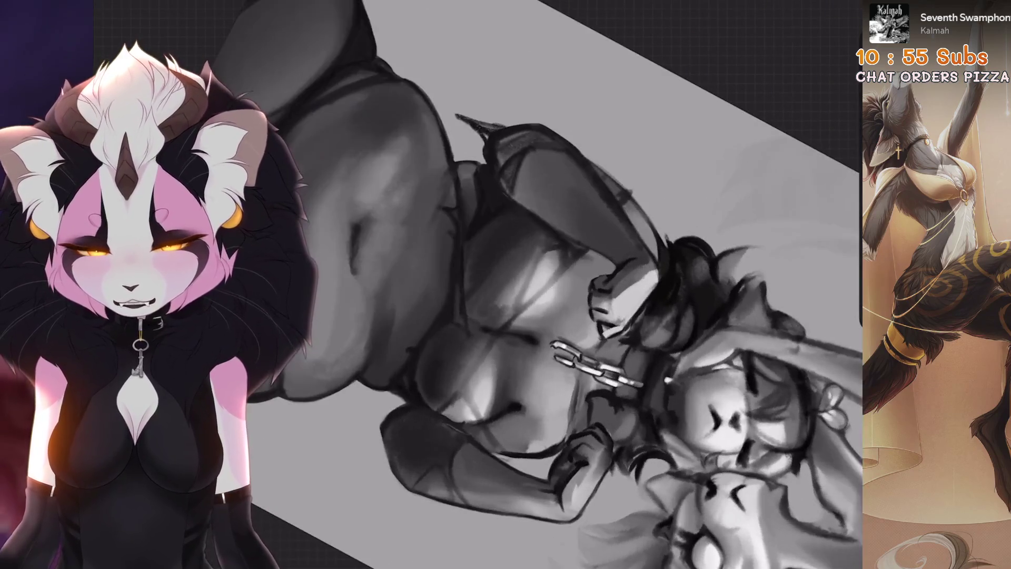
scroll(415, 347, down, 3)
scroll(415, 347, up, 5)
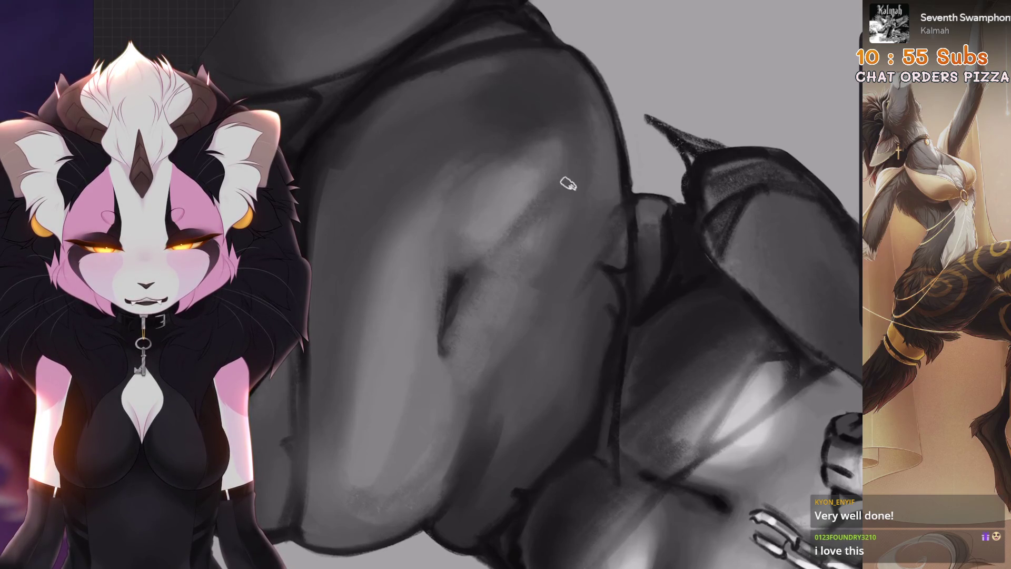
drag(534, 216, 521, 232)
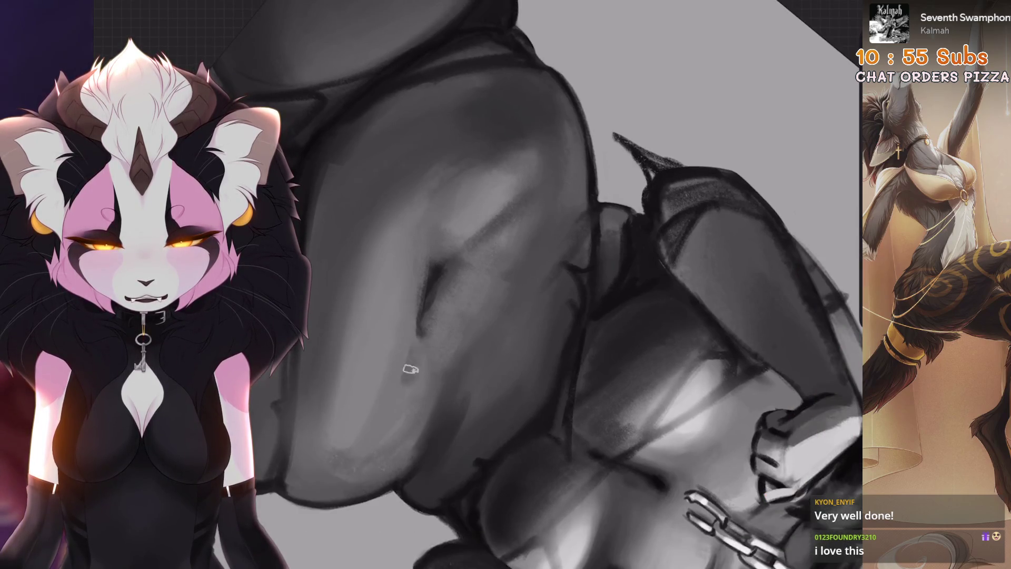
key(ctrl+z)
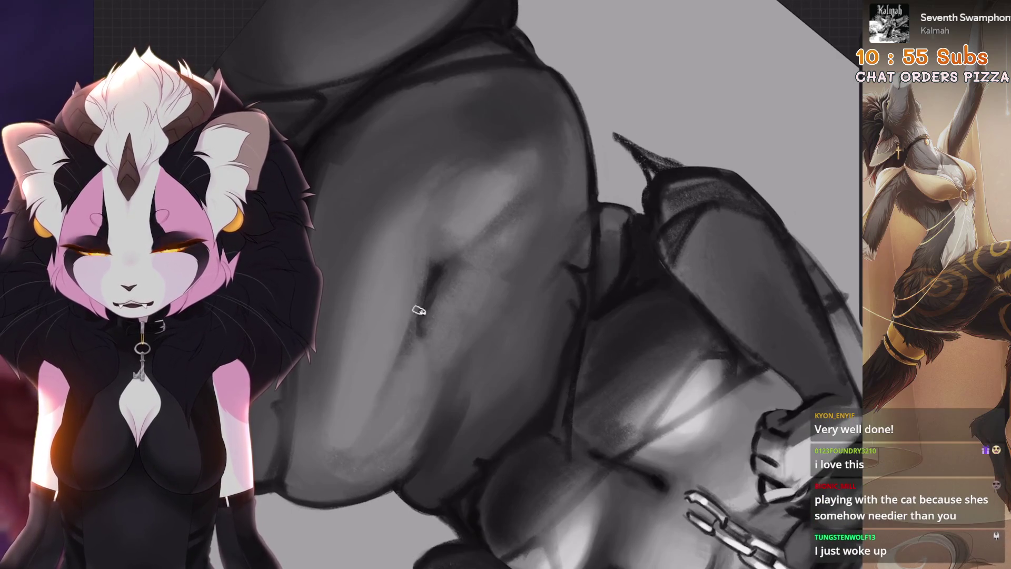
Test short and faint dark strokes across the belly, undoing each one
mouse_move(490, 226)
mouse_down()
mouse_move(447, 283)
mouse_move(511, 229)
mouse_up()
key(ctrl+z)
key(ctrl+z)
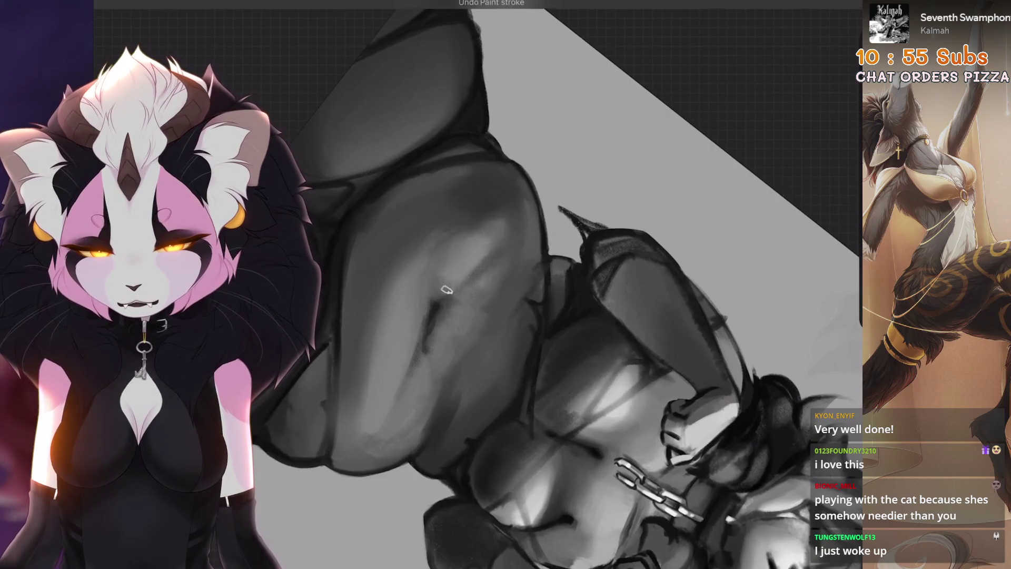
drag(445, 282, 496, 237)
drag(395, 258, 458, 289)
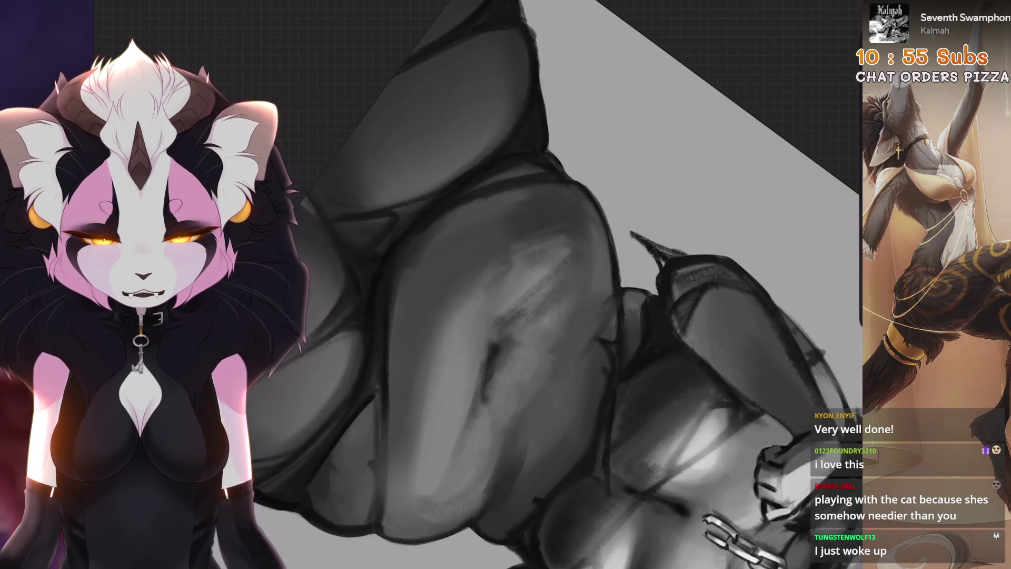
key(ctrl+z)
key(ctrl+z)
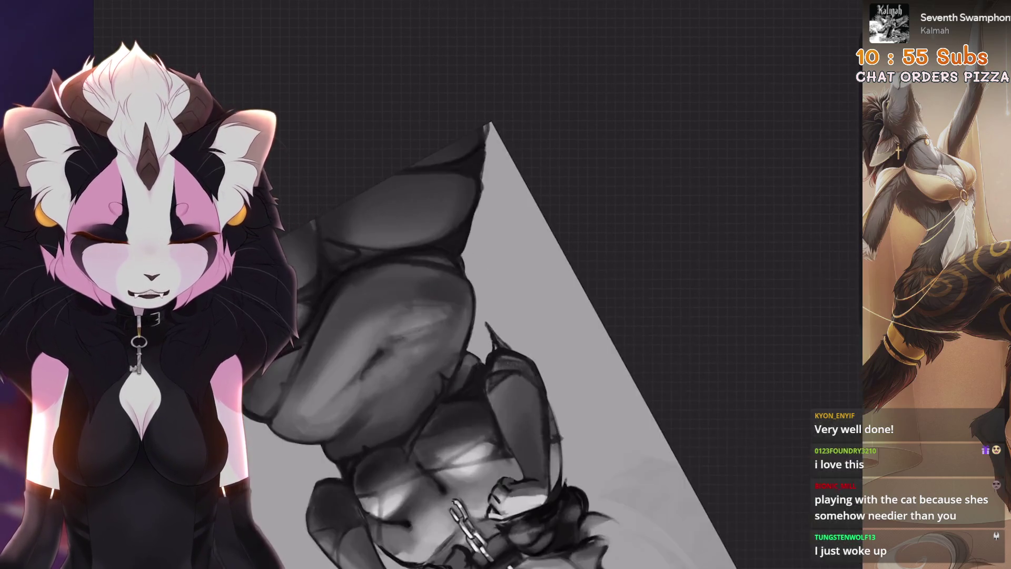
Try lighter and dark shading strokes on the belly, then undo them
drag(605, 221, 560, 225)
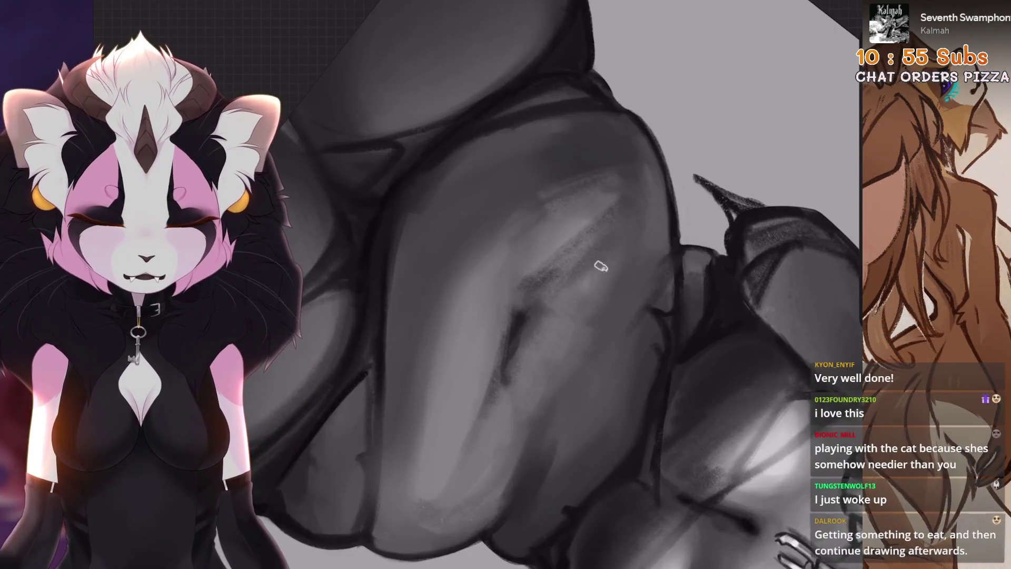
key(ctrl+z)
drag(517, 382, 546, 334)
key(ctrl+z)
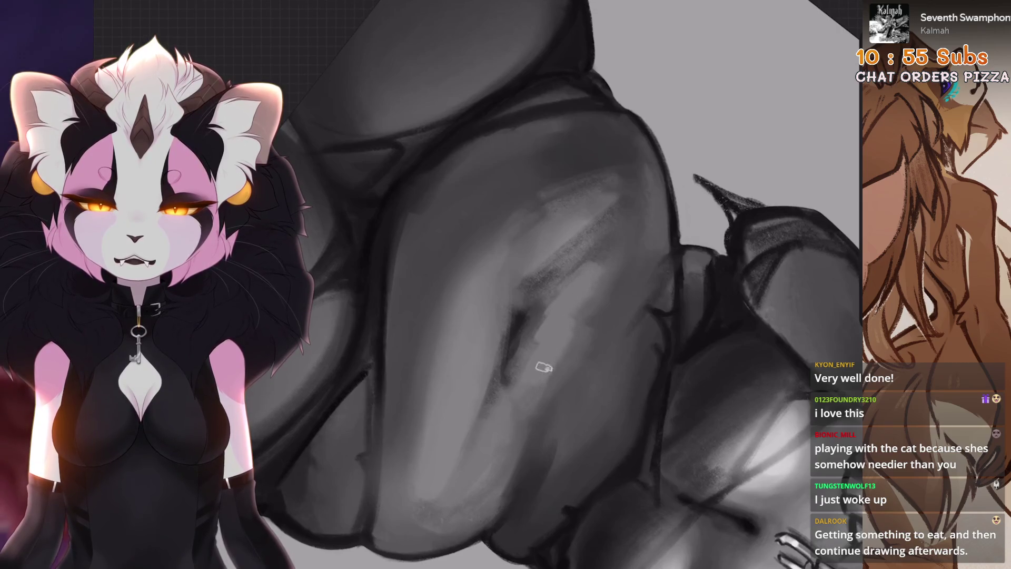
key(ctrl+0)
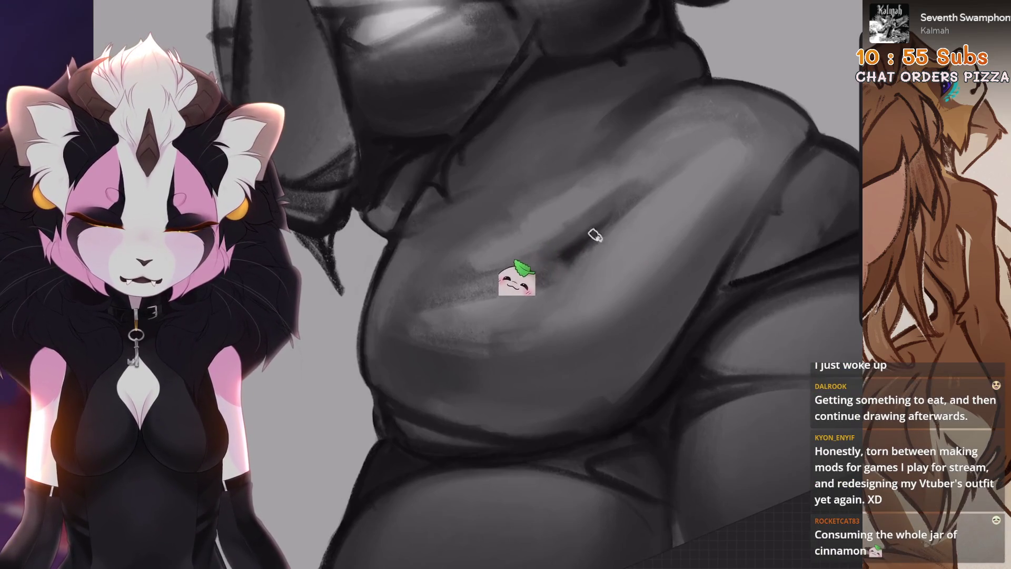
key(ctrl+z)
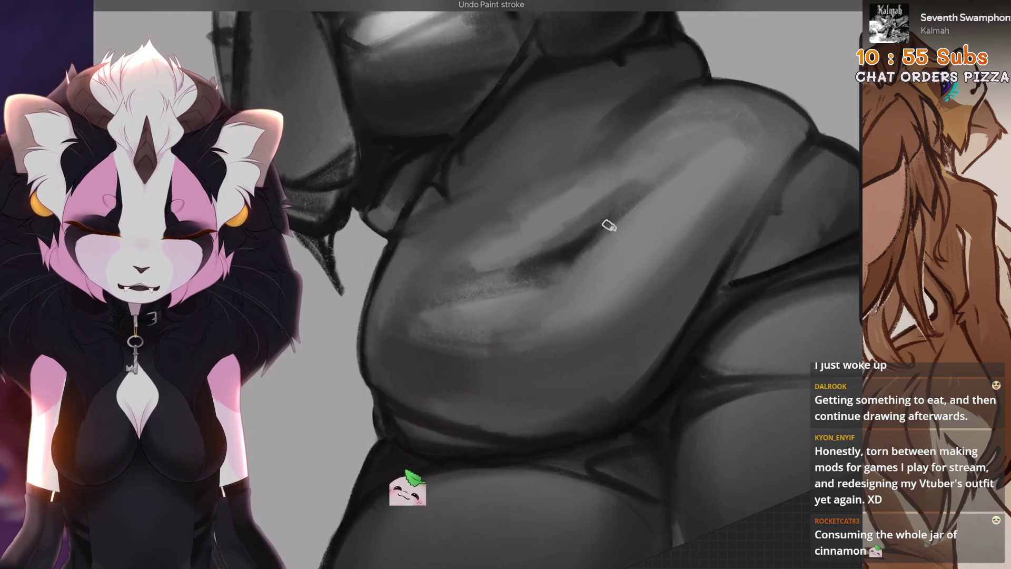
Recenter the belly in view and undo two more brush strokes
drag(607, 229, 639, 196)
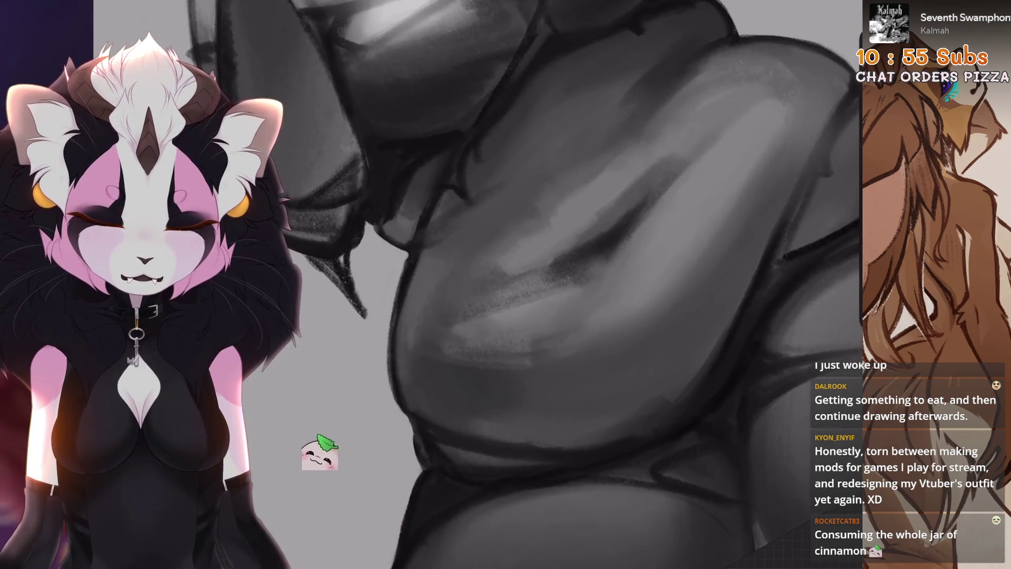
drag(592, 264, 622, 294)
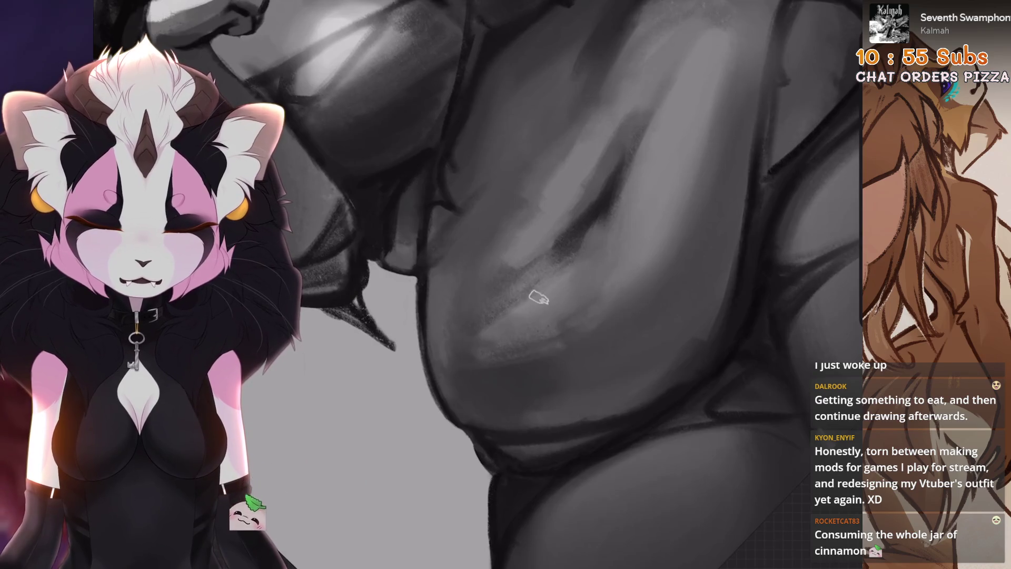
key(ctrl+z)
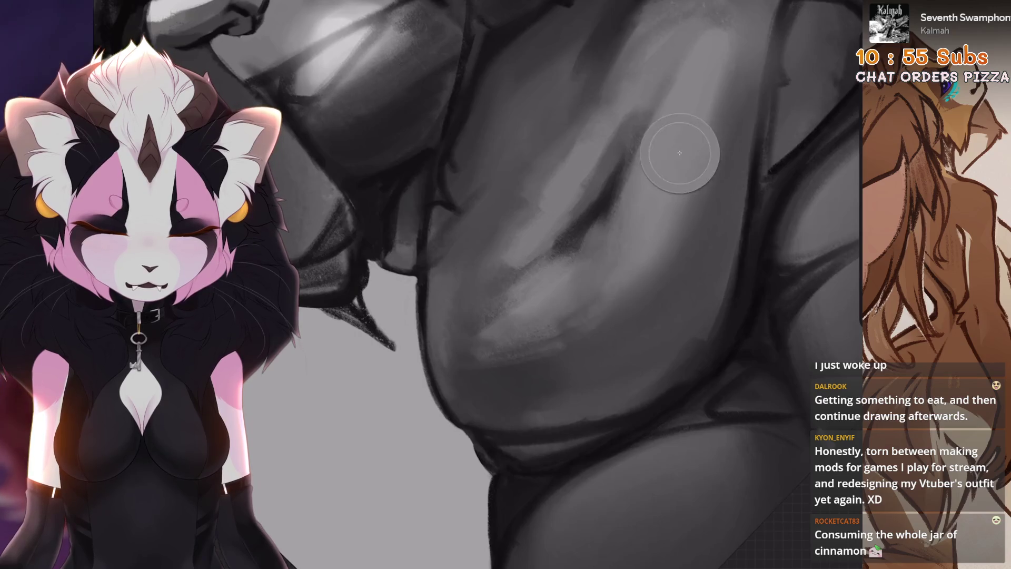
scroll(688, 154, down, 1)
key(ctrl+z)
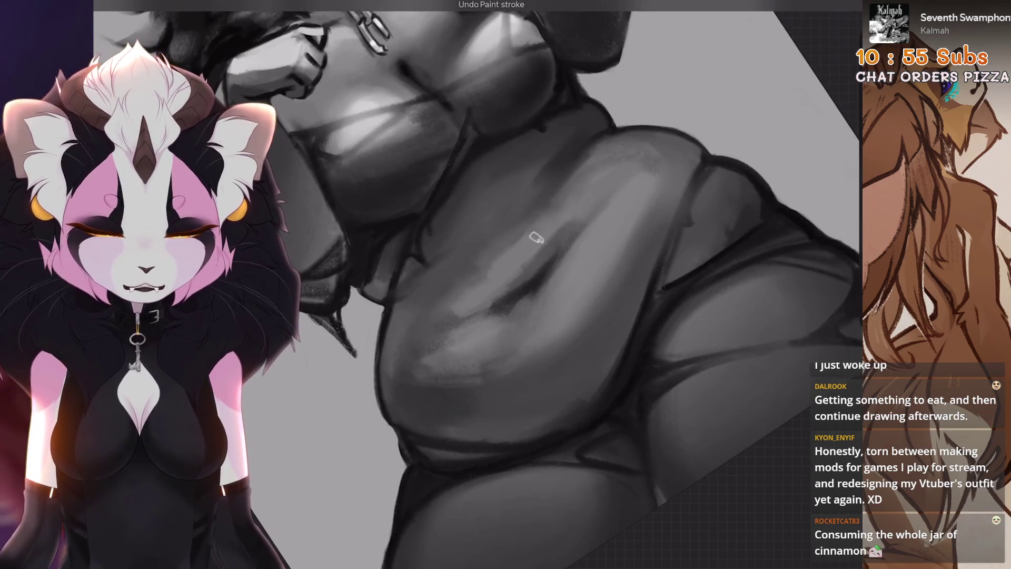
scroll(474, 263, up, 3)
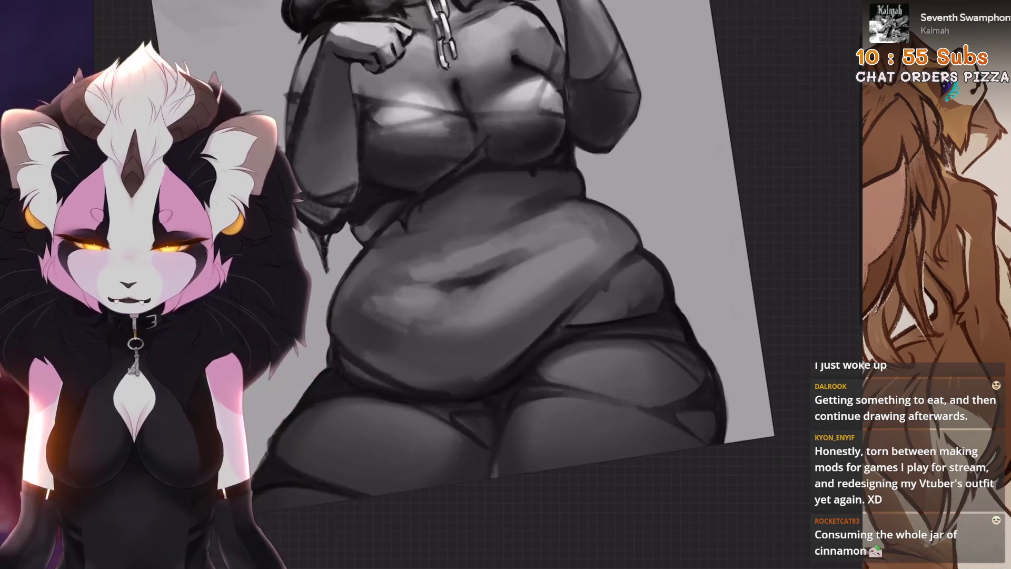
Freehand-select the belly shading and move it a few pixels down
key(s)
mouse_move(495, 335)
mouse_down()
mouse_move(466, 228)
mouse_move(495, 335)
mouse_up()
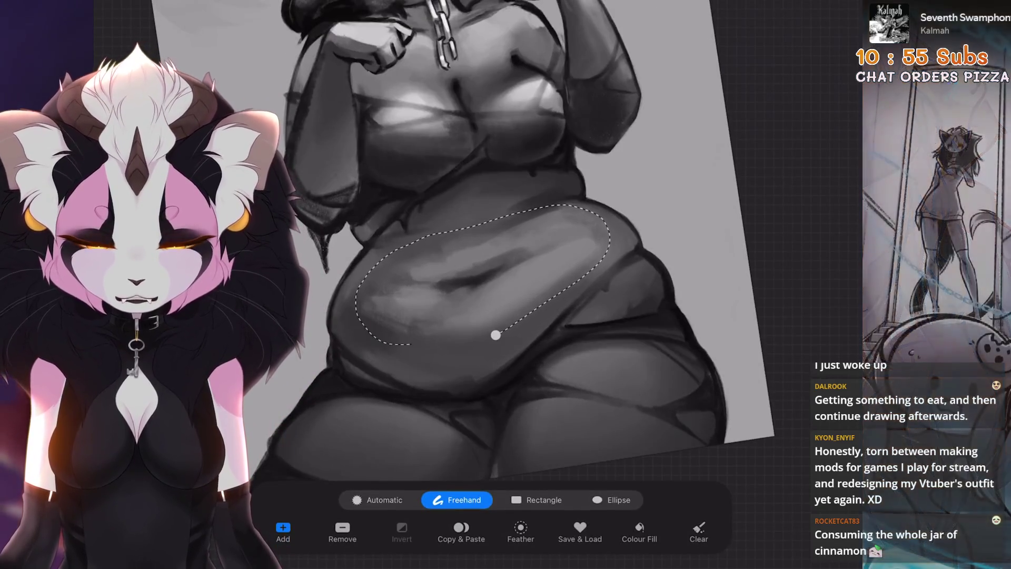
key(v)
drag(462, 287, 462, 294)
key(s)
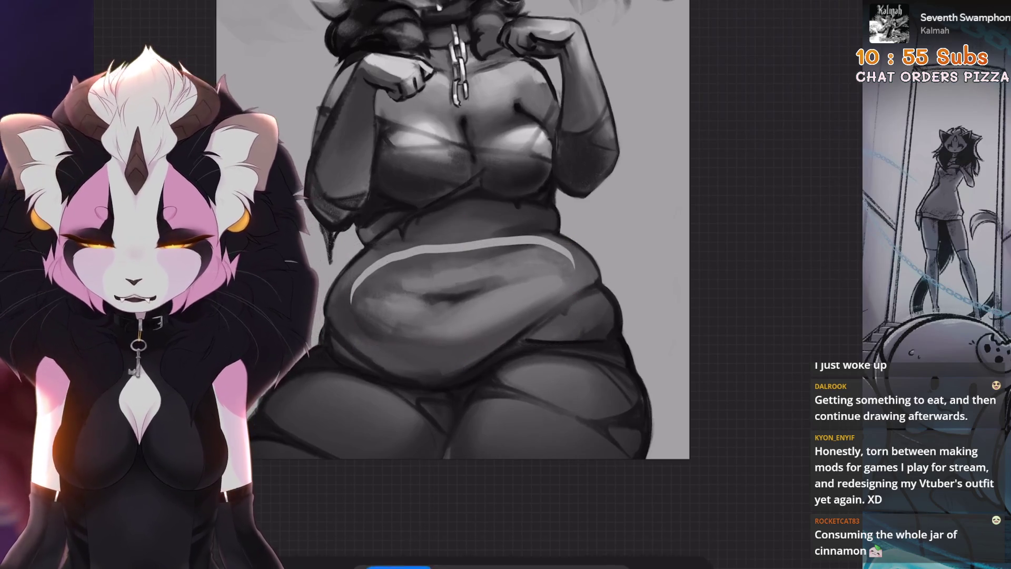
Darken the light band along the belly's upper edge with brush strokes
scroll(474, 263, up, 3)
key(b)
mouse_move(553, 208)
mouse_down()
mouse_move(527, 221)
mouse_move(521, 211)
mouse_move(531, 200)
mouse_move(552, 247)
mouse_move(527, 275)
mouse_move(573, 215)
mouse_up()
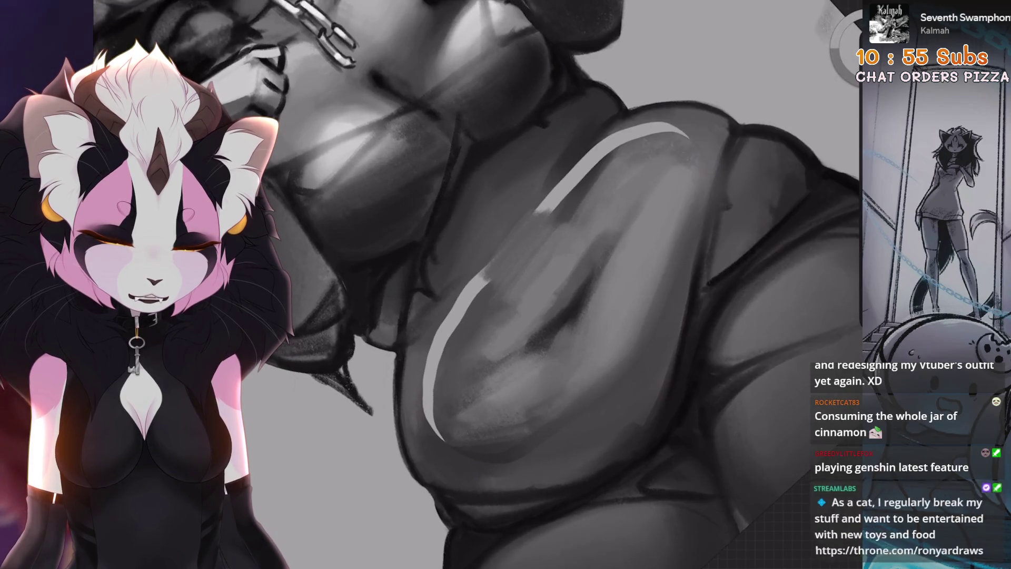
drag(632, 158, 558, 221)
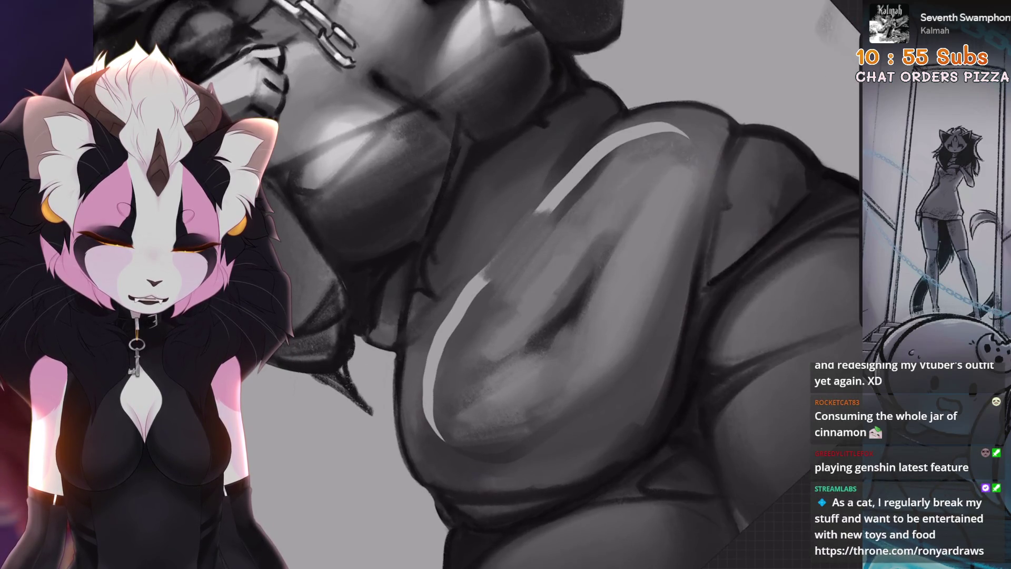
Paint over the remaining bright highlight strokes, then review the chest and shoulder
drag(605, 185, 618, 214)
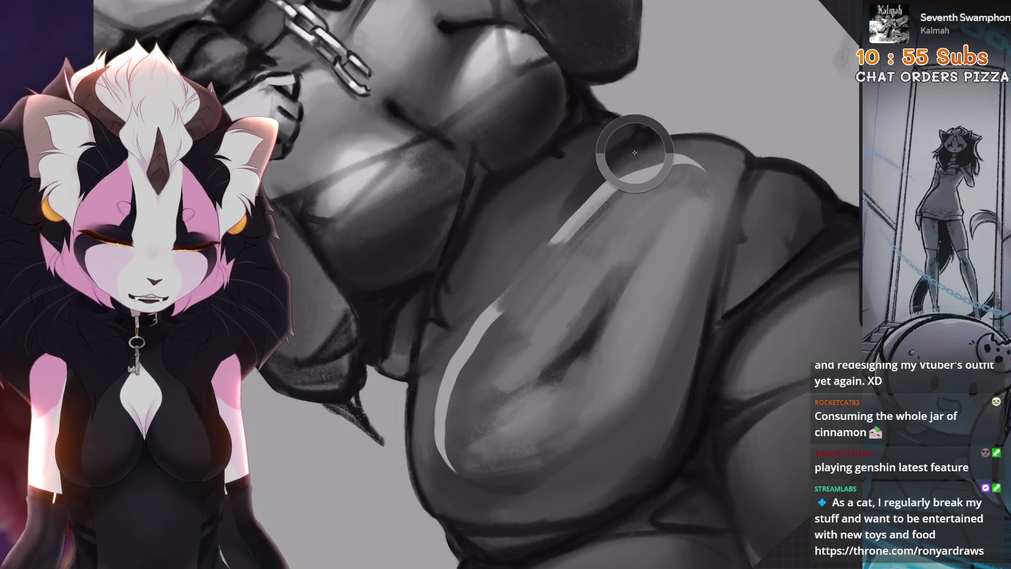
mouse_move(654, 153)
mouse_down()
mouse_move(590, 206)
mouse_move(690, 161)
mouse_move(708, 171)
mouse_up()
drag(603, 198, 564, 242)
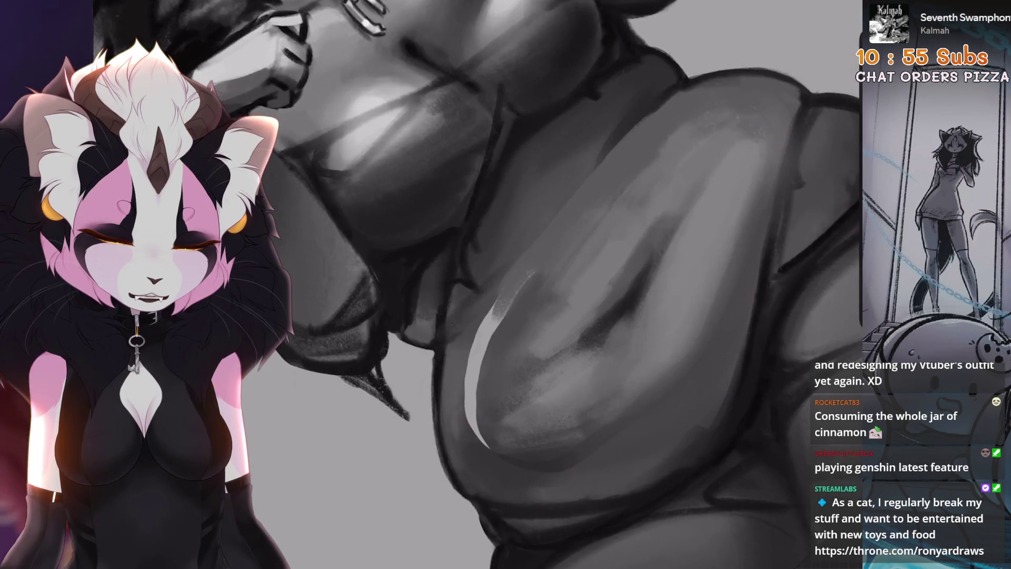
mouse_move(451, 284)
mouse_down()
mouse_move(464, 340)
mouse_move(526, 279)
mouse_up()
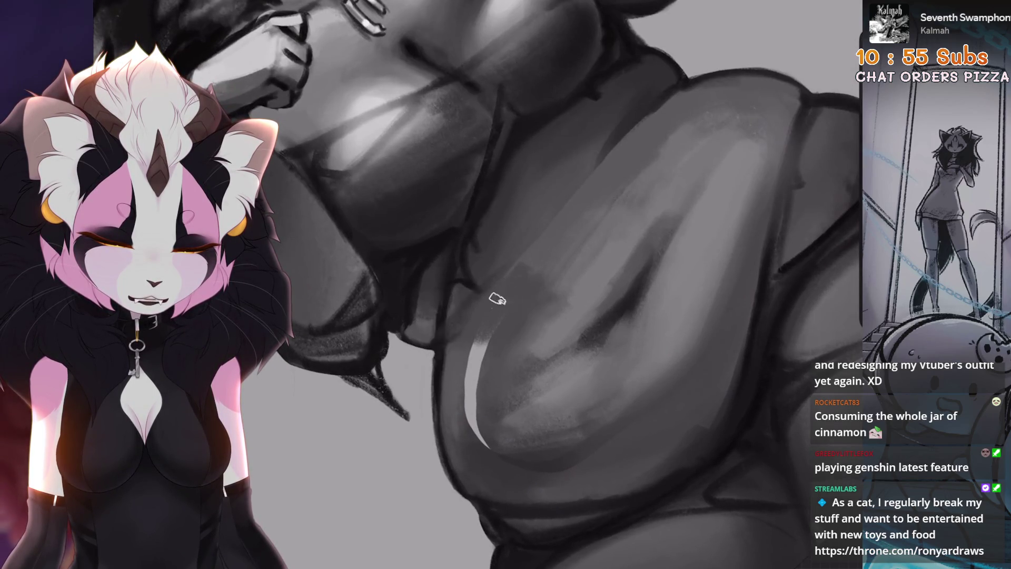
scroll(497, 286, down, 5)
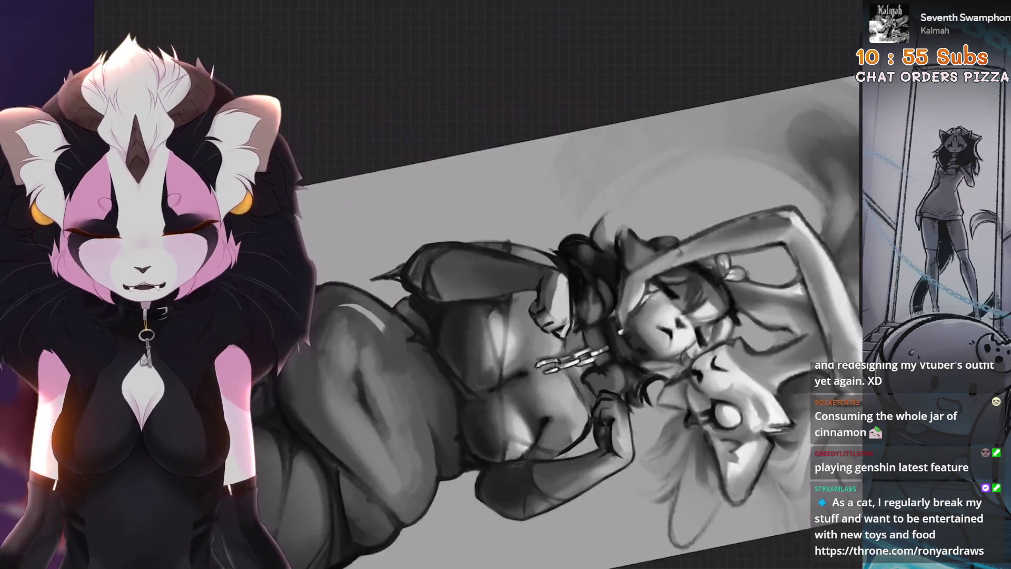
scroll(497, 285, up, 3)
scroll(497, 286, up, 2)
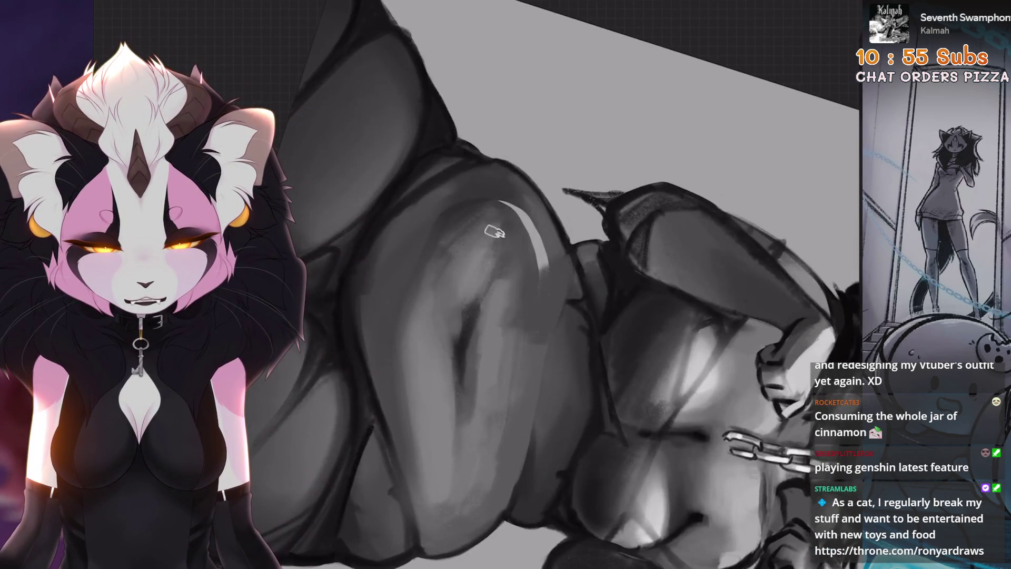
drag(474, 253, 499, 262)
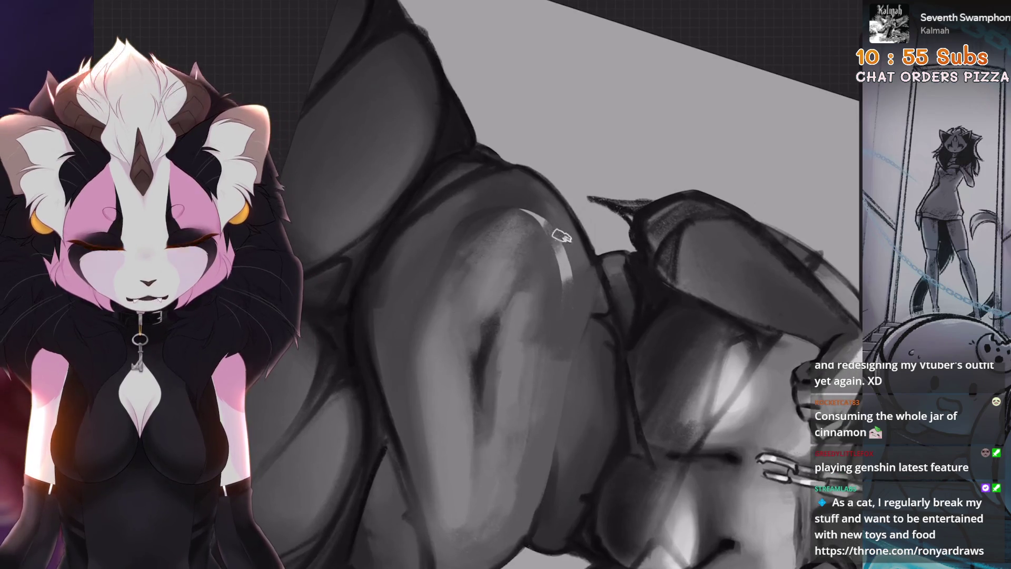
scroll(571, 263, down, 3)
scroll(571, 263, up, 2)
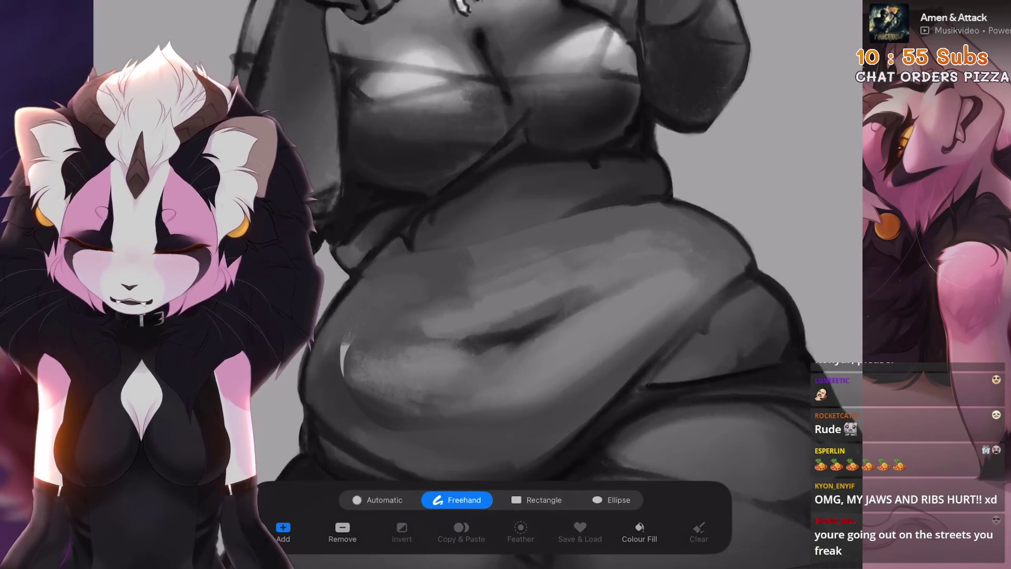
Select the upper belly freehand and soften its shading with an airbrush
drag(537, 331, 693, 235)
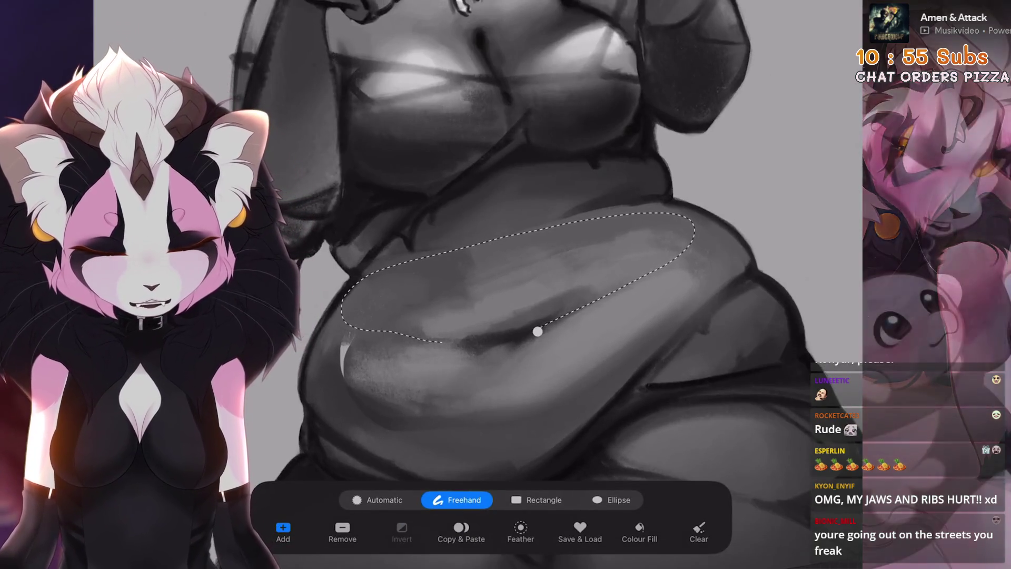
key(b)
click(640, 418)
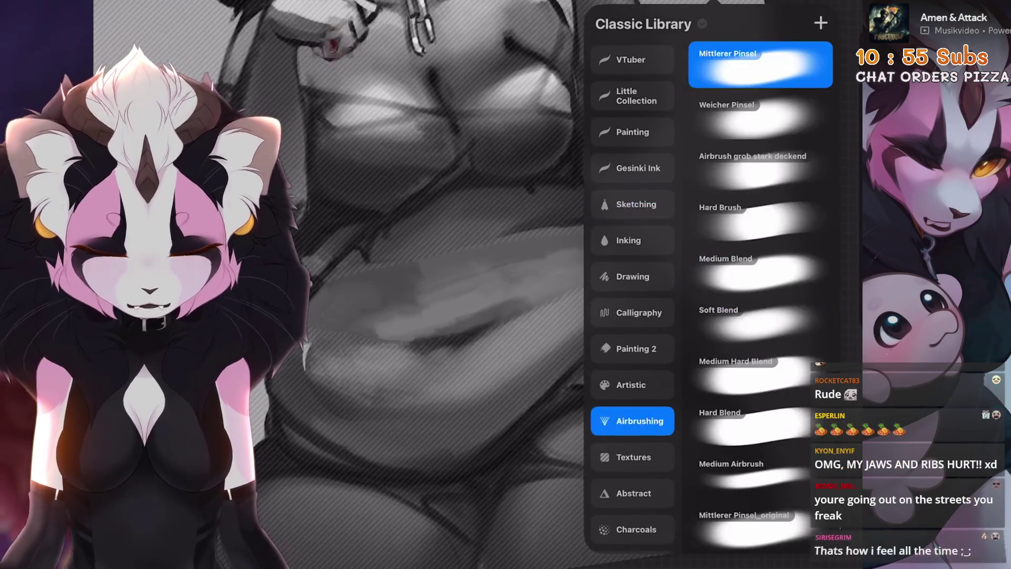
mouse_move(492, 328)
mouse_down()
mouse_move(497, 361)
mouse_move(591, 361)
mouse_move(496, 361)
mouse_up()
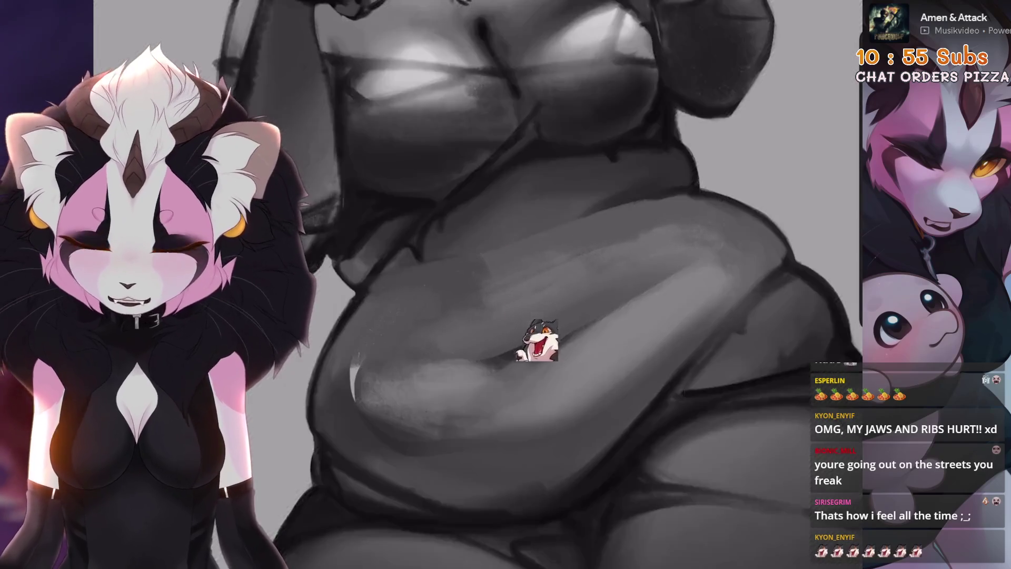
Trace a new freehand selection loop around the belly
key(s)
drag(651, 211, 518, 253)
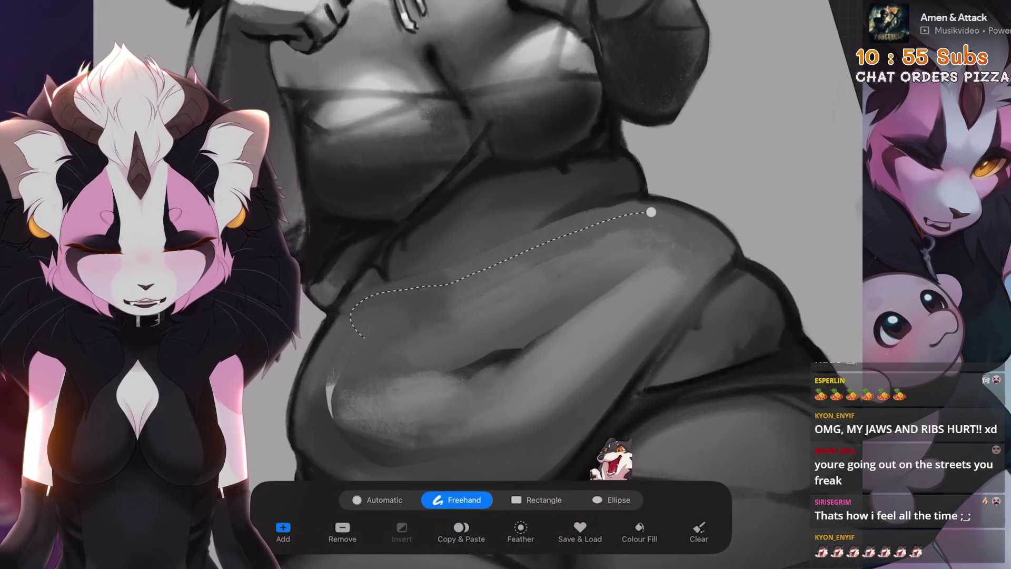
drag(629, 215, 479, 310)
drag(639, 211, 639, 246)
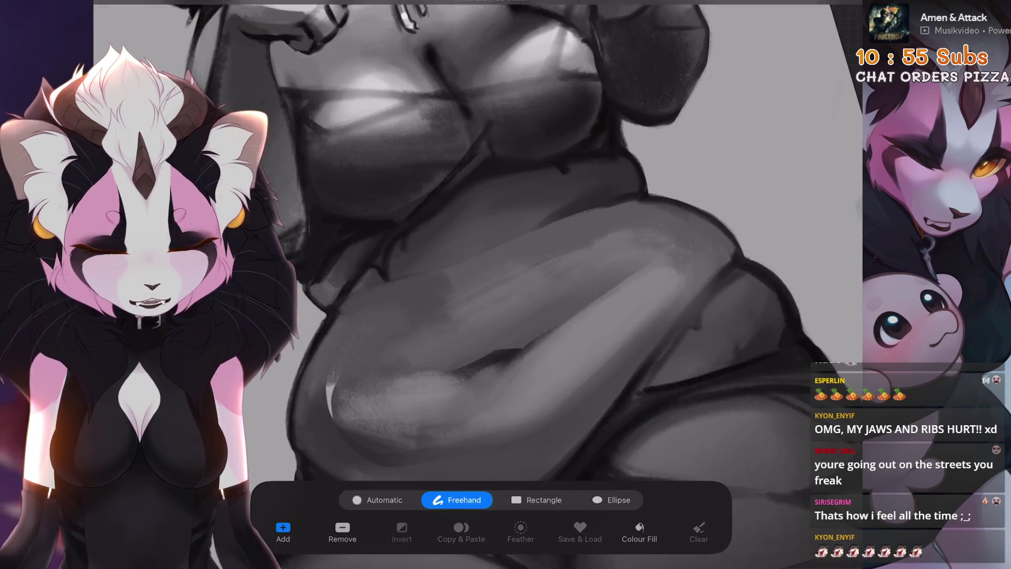
key(b)
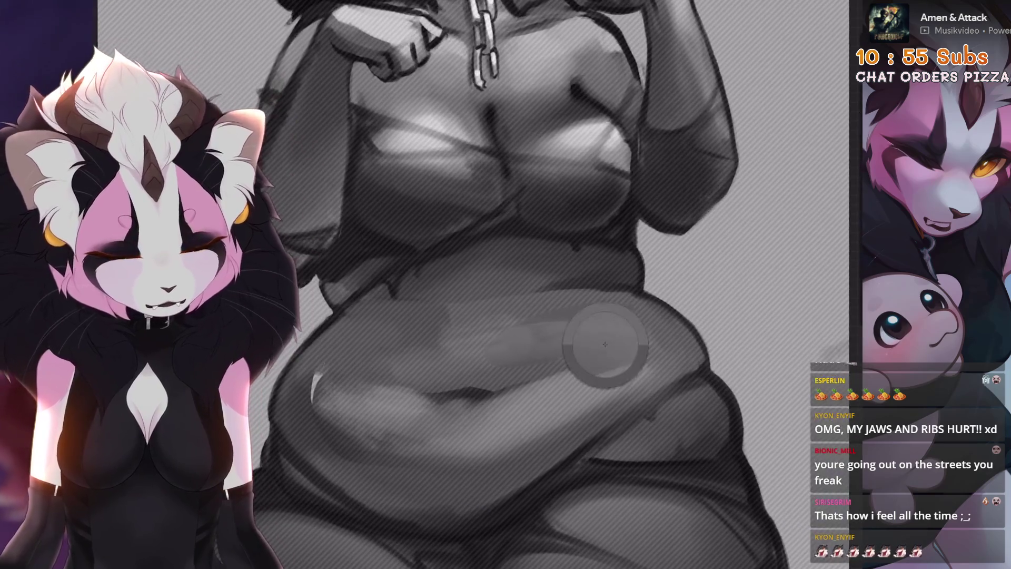
Undo that selection path and redraw a longer loop around the lower belly fold
scroll(605, 344, down, 3)
drag(605, 343, 439, 293)
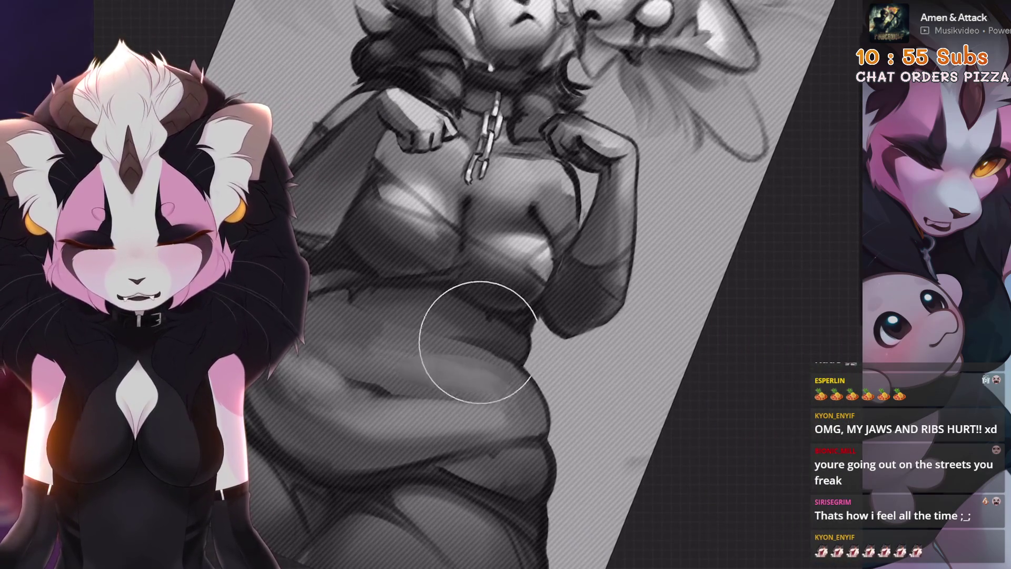
scroll(473, 284, up, 3)
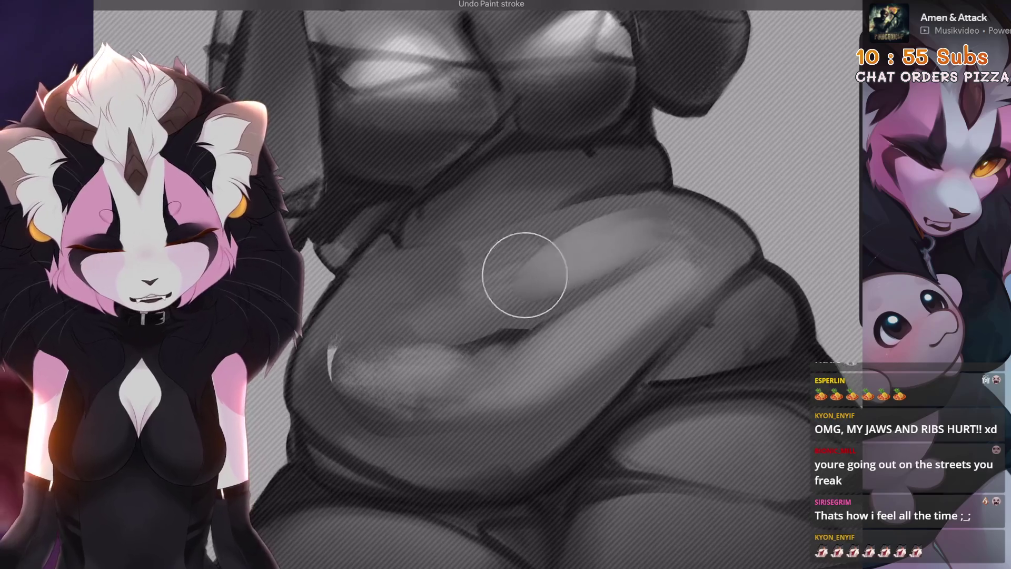
scroll(542, 255, up, 2)
key(s)
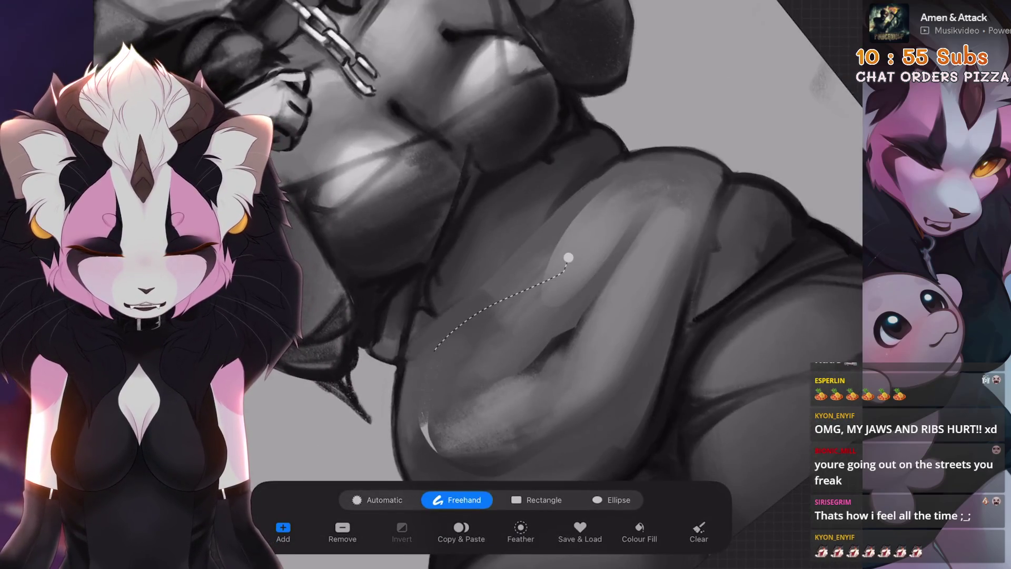
key(ctrl+z)
drag(587, 232, 507, 346)
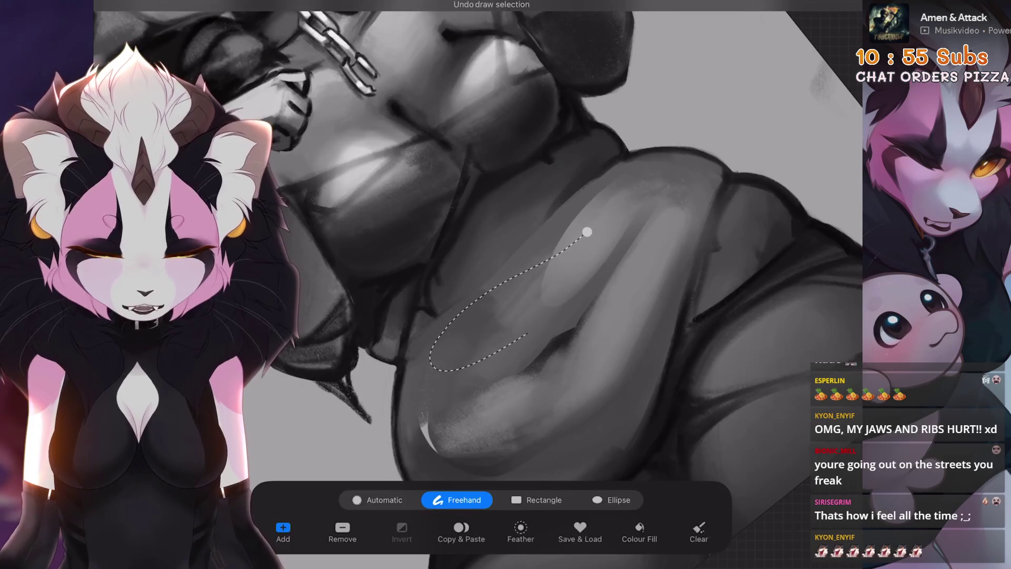
Duplicate the selected belly area and nudge the copy up slightly
scroll(474, 284, down, 3)
key(v)
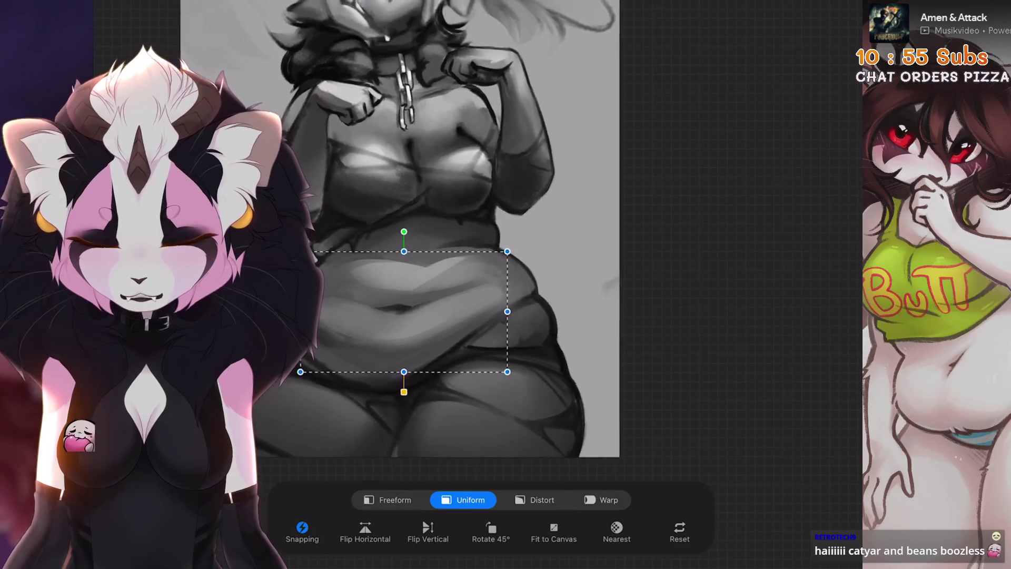
click(652, 208)
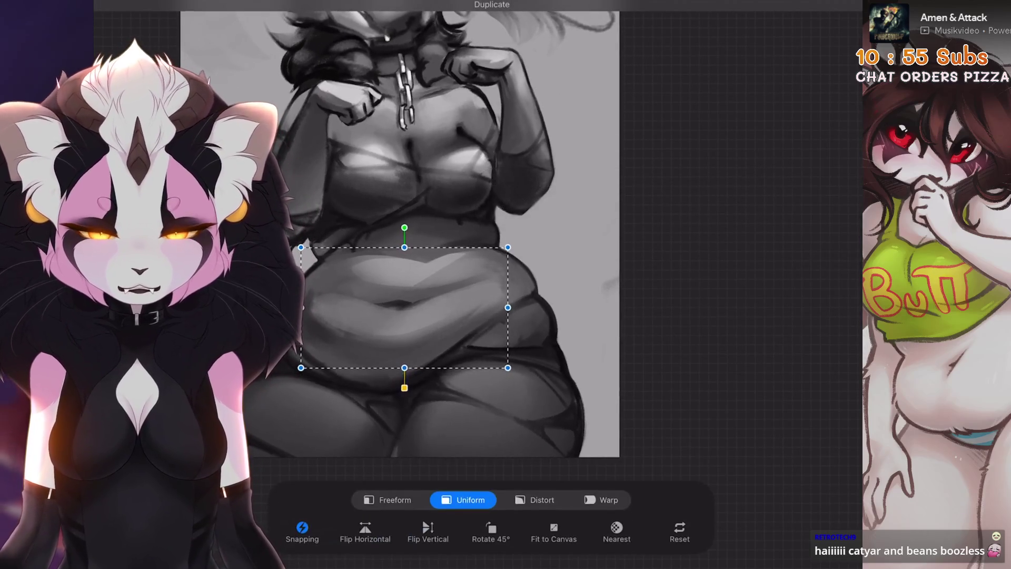
drag(404, 308, 404, 304)
Add a light brush stroke on the belly
scroll(461, 239, down, 5)
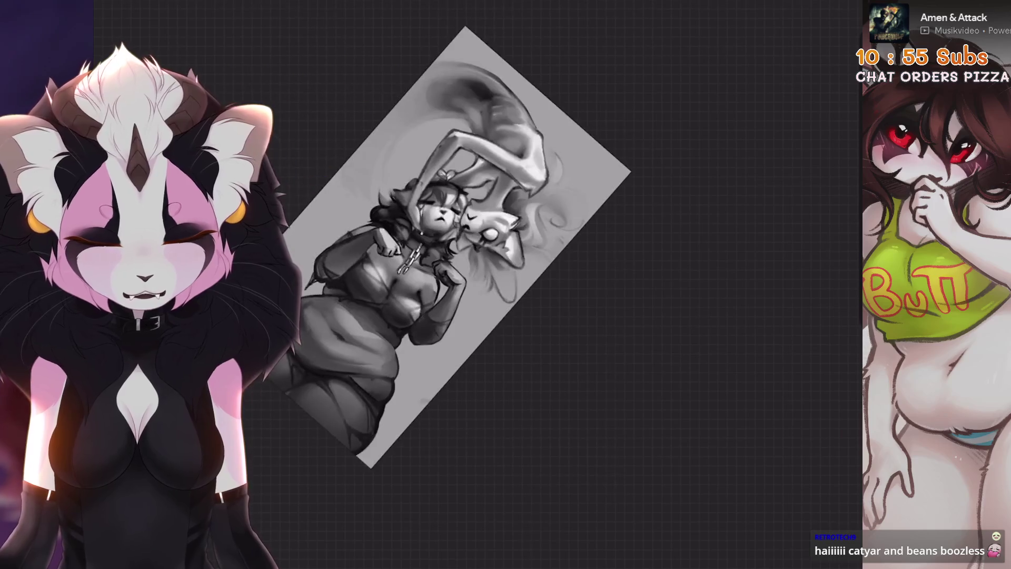
scroll(506, 253, up, 5)
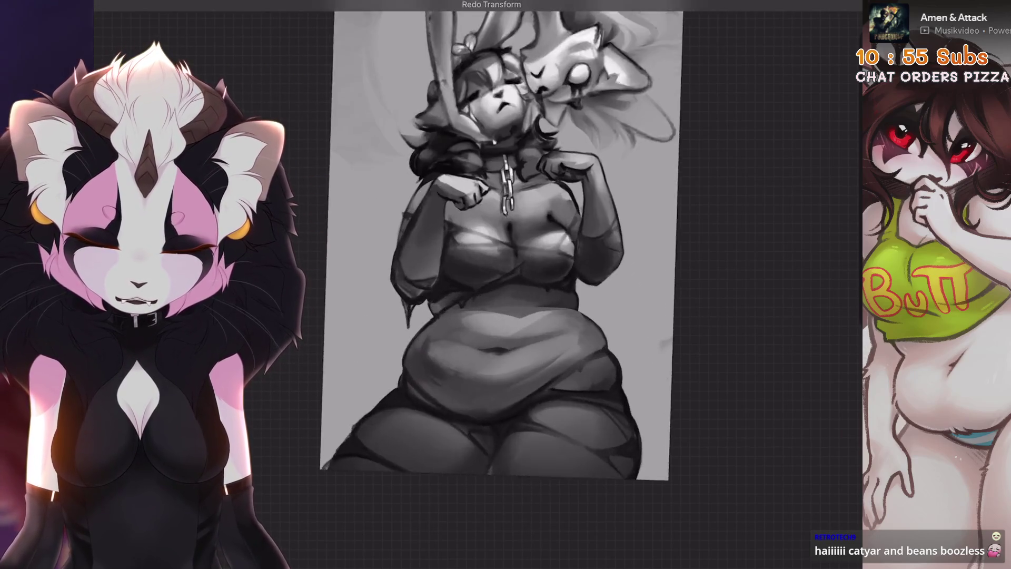
scroll(505, 285, up, 5)
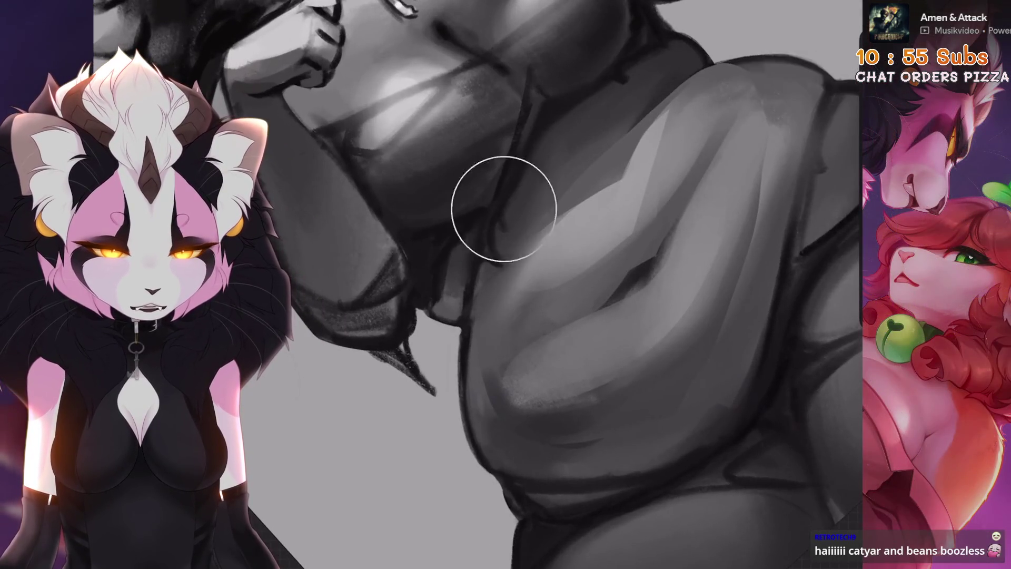
scroll(634, 75, down, 5)
scroll(520, 284, up, 5)
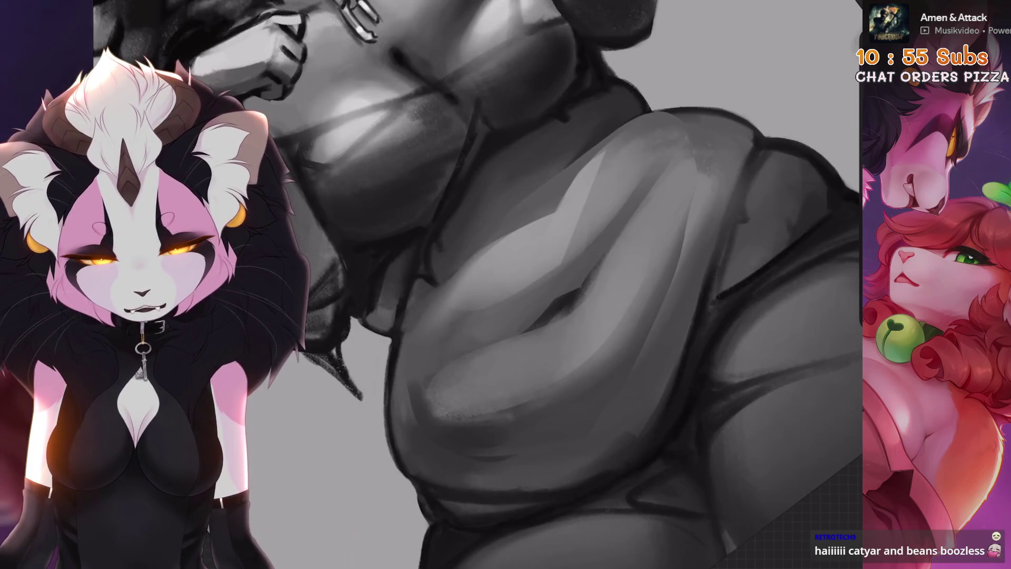
scroll(474, 284, down, 3)
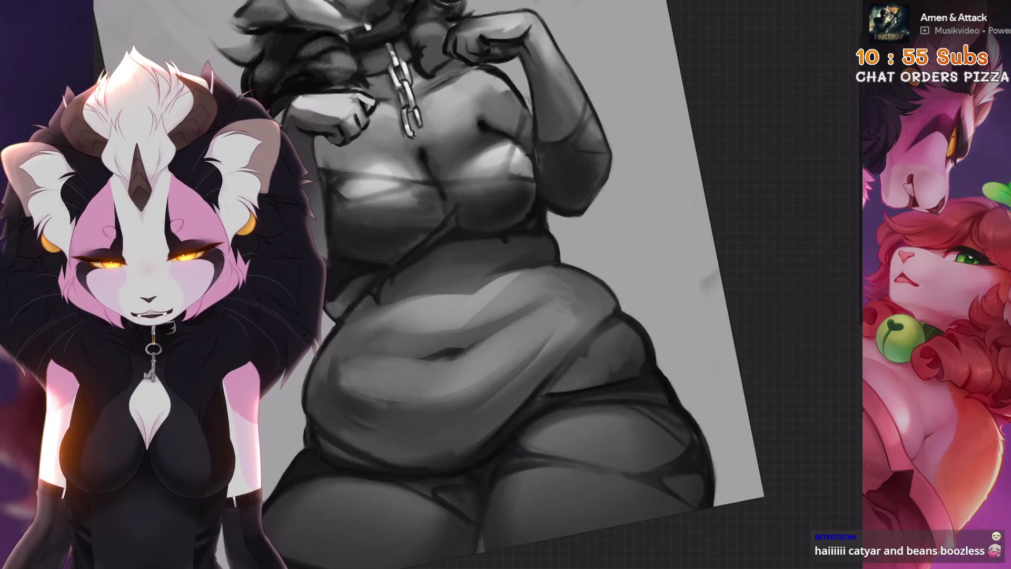
scroll(499, 398, up, 3)
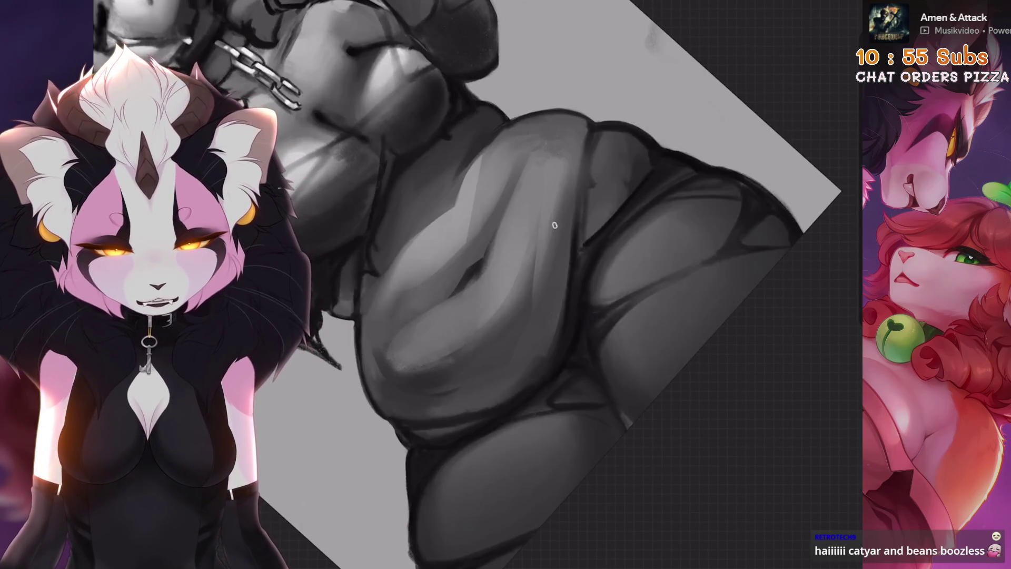
scroll(555, 220, down, 3)
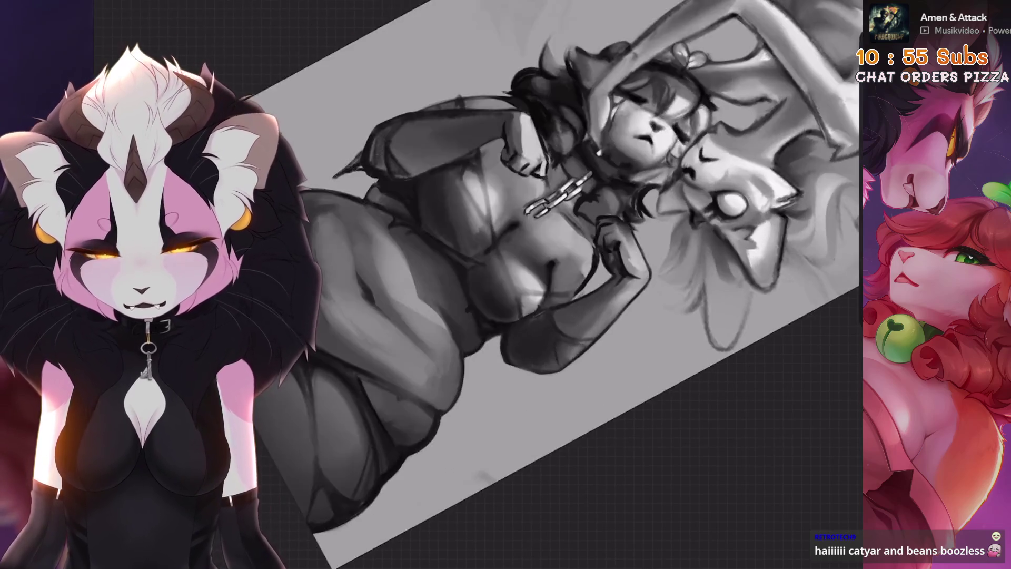
scroll(579, 284, up, 3)
mouse_move(464, 361)
mouse_down()
mouse_move(456, 284)
mouse_move(440, 296)
mouse_up()
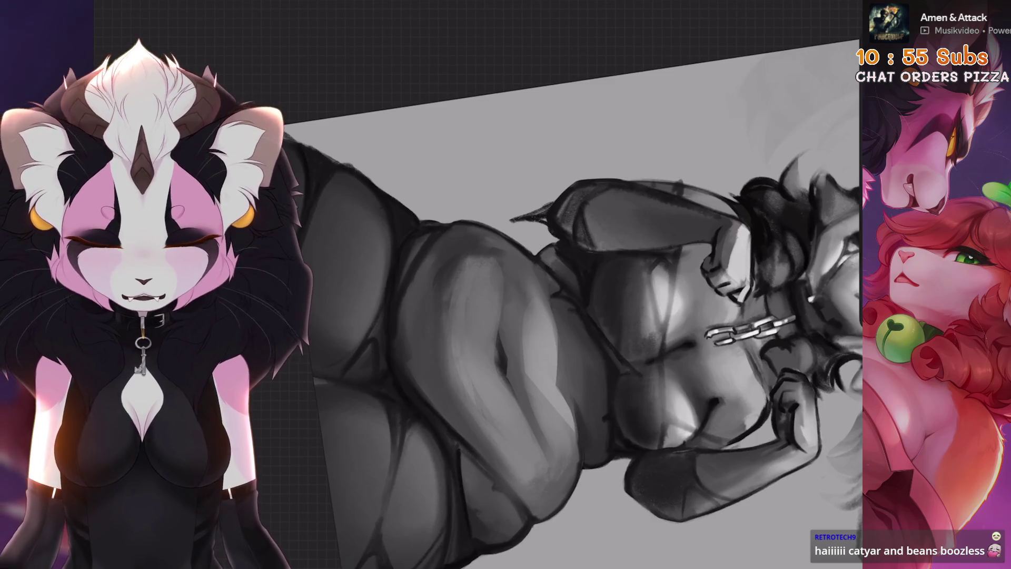
scroll(414, 305, down, 3)
scroll(441, 303, up, 3)
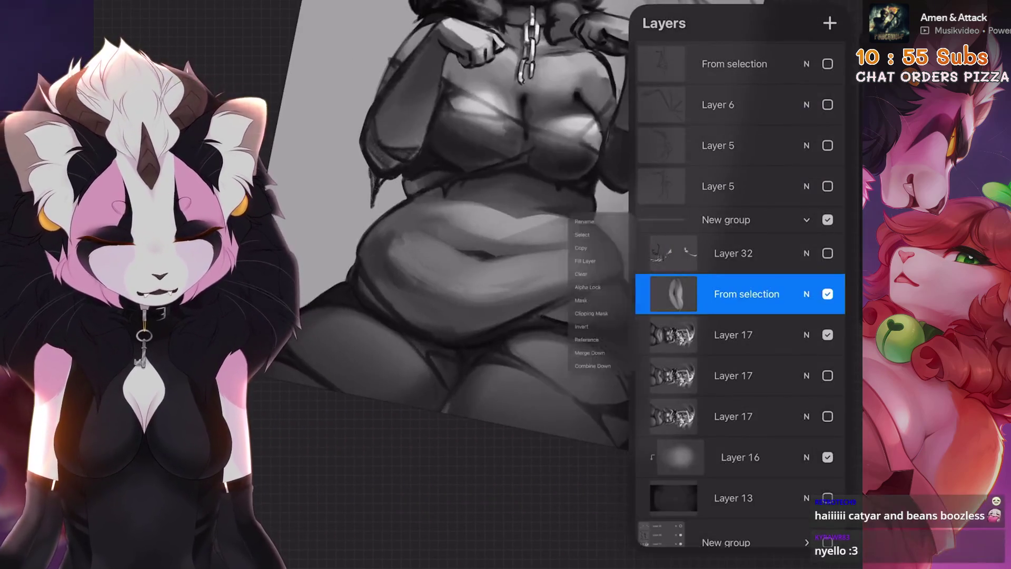
Merge the From selection layer down into Layer 17
click(673, 294)
click(558, 393)
scroll(489, 284, down, 3)
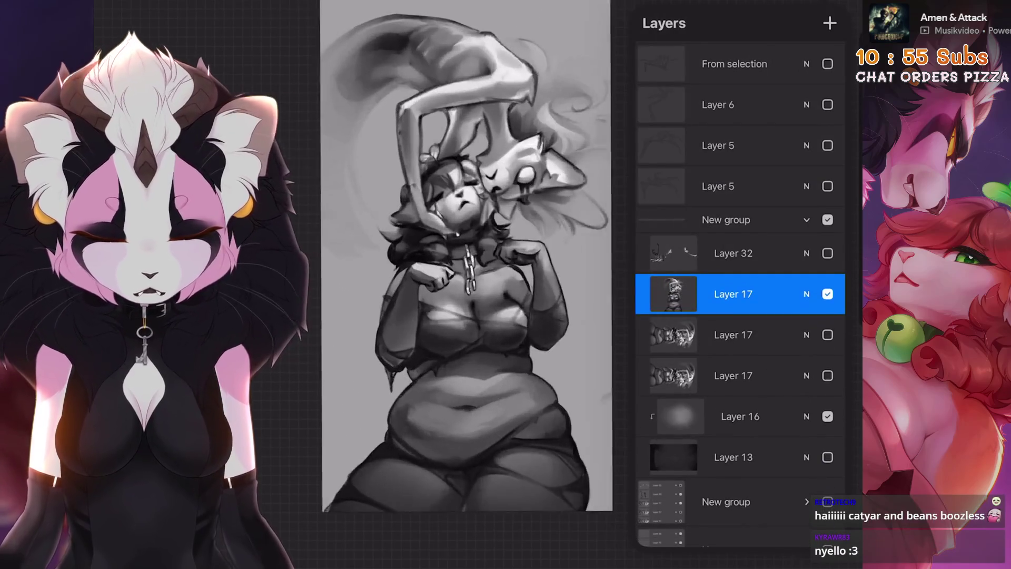
Compare the belly before and after the recent edits with undo and redo, keeping them
key(ctrl+z)
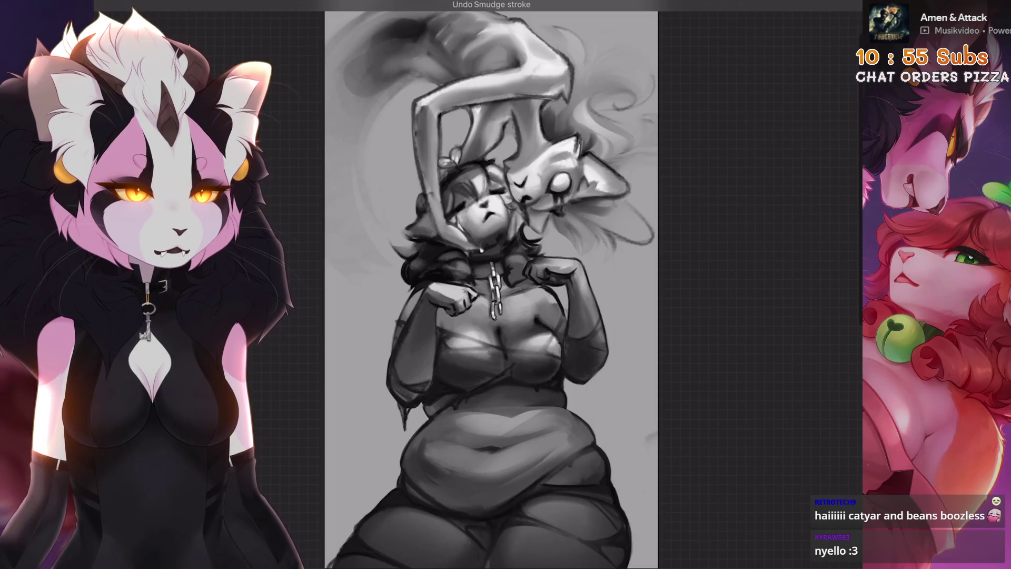
key(ctrl+shift+z)
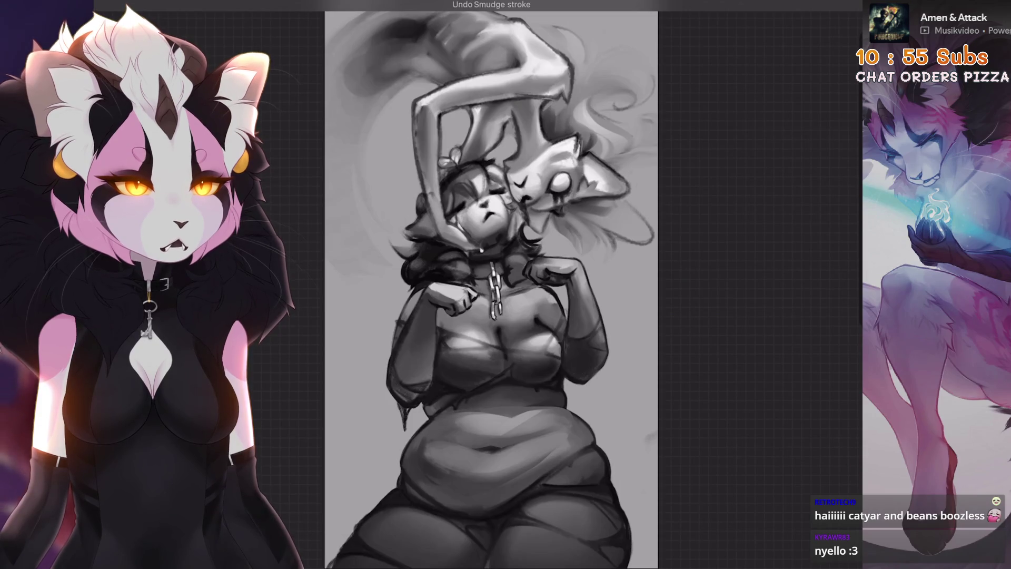
key(ctrl+z)
key(ctrl+z)
key(ctrl+shift+z)
key(ctrl+shift+z)
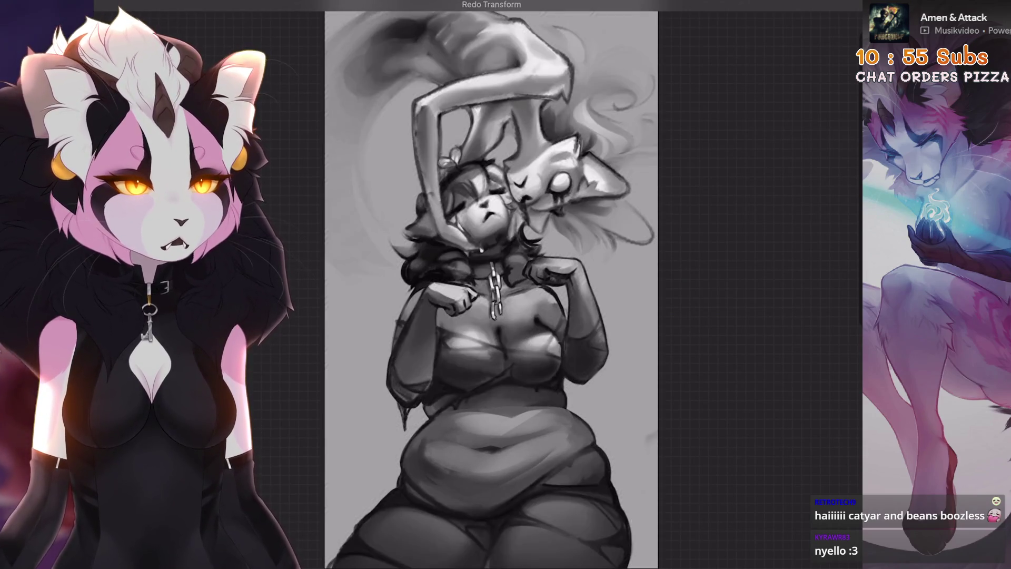
key(ctrl+z)
key(ctrl+z)
key(ctrl+shift+z)
key(ctrl+shift+z)
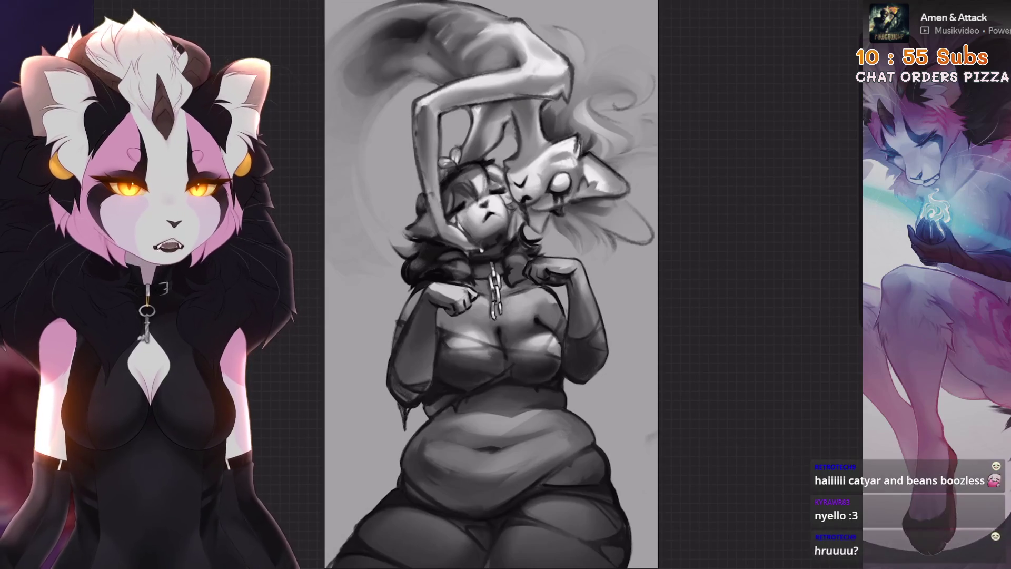
key(ctrl+shift+z)
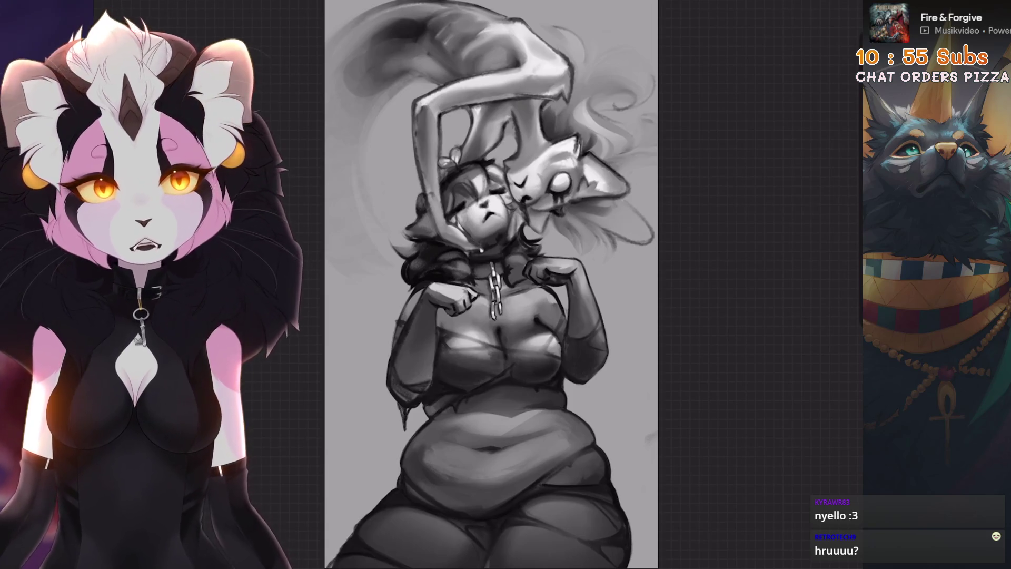
scroll(491, 285, up, 5)
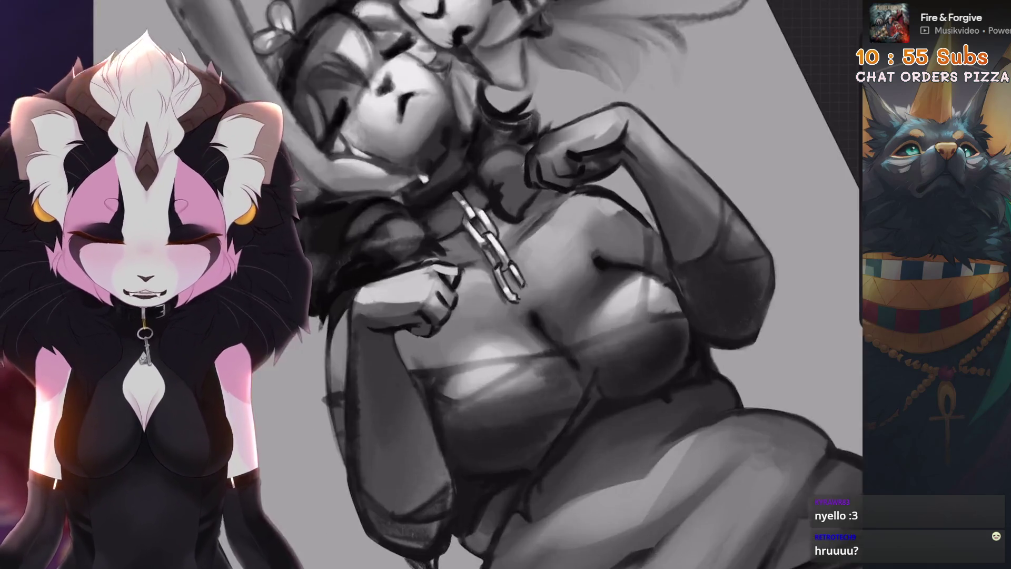
Trace a freehand selection around the chest and chain
key(s)
drag(516, 255, 594, 183)
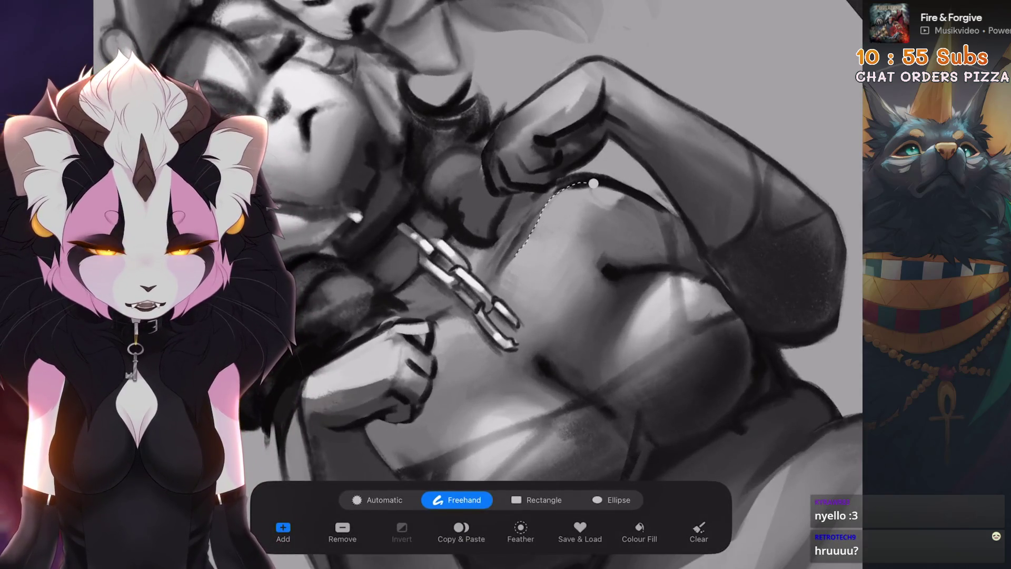
mouse_move(525, 335)
mouse_down()
mouse_move(519, 358)
mouse_move(452, 329)
mouse_move(410, 421)
mouse_up()
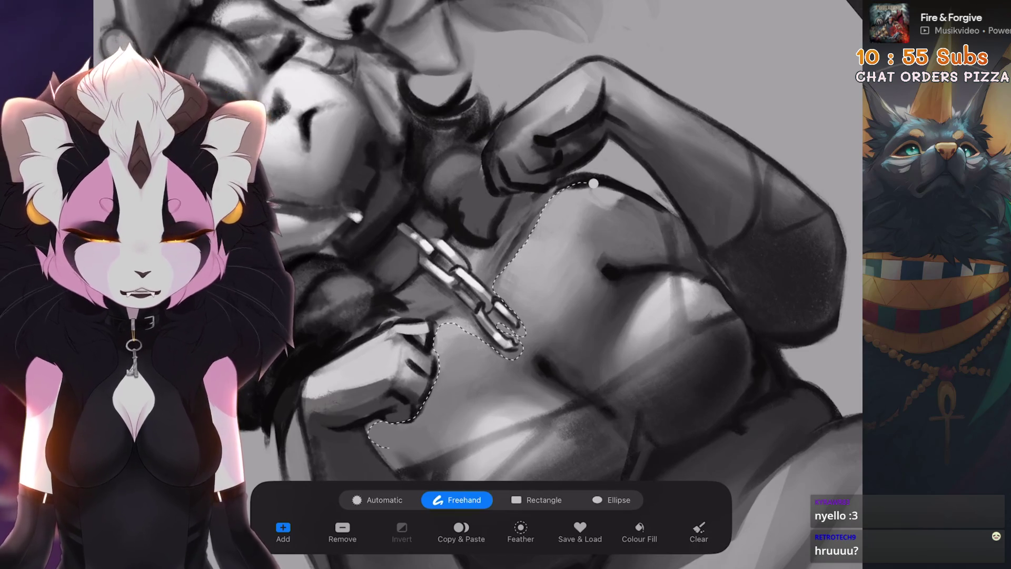
Rotate the canvas slightly and undo the latest paint stroke
scroll(478, 284, down, 3)
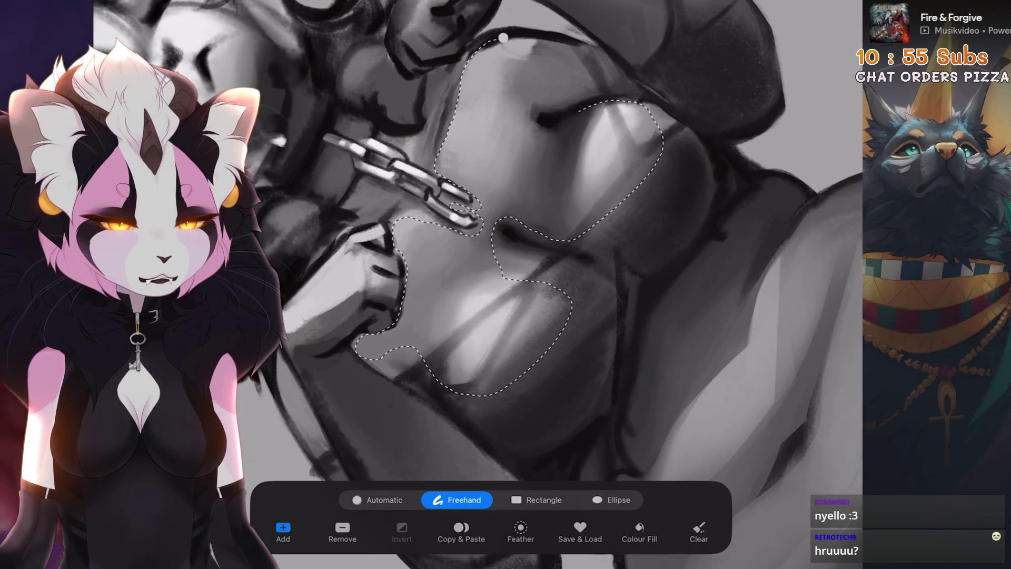
scroll(478, 284, down, 3)
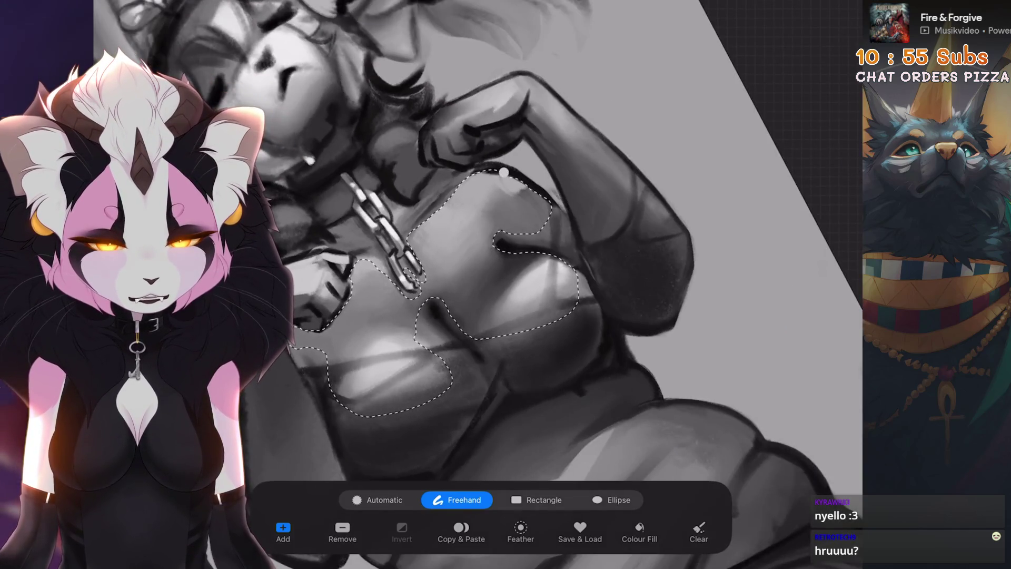
scroll(478, 284, down, 5)
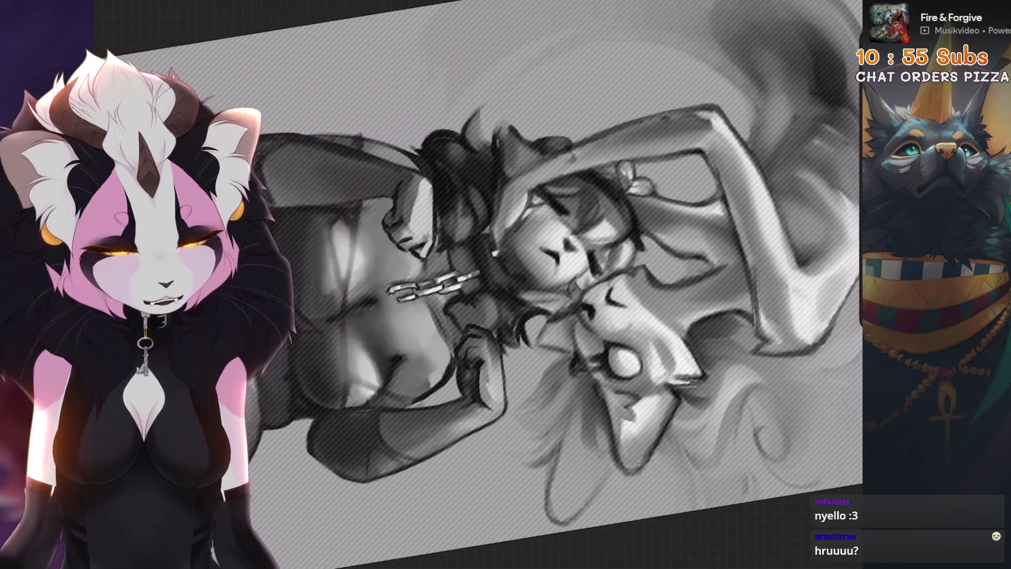
scroll(716, 333, down, 3)
mouse_move(716, 332)
mouse_down()
mouse_move(679, 295)
mouse_move(656, 305)
mouse_move(613, 332)
mouse_move(585, 402)
mouse_up()
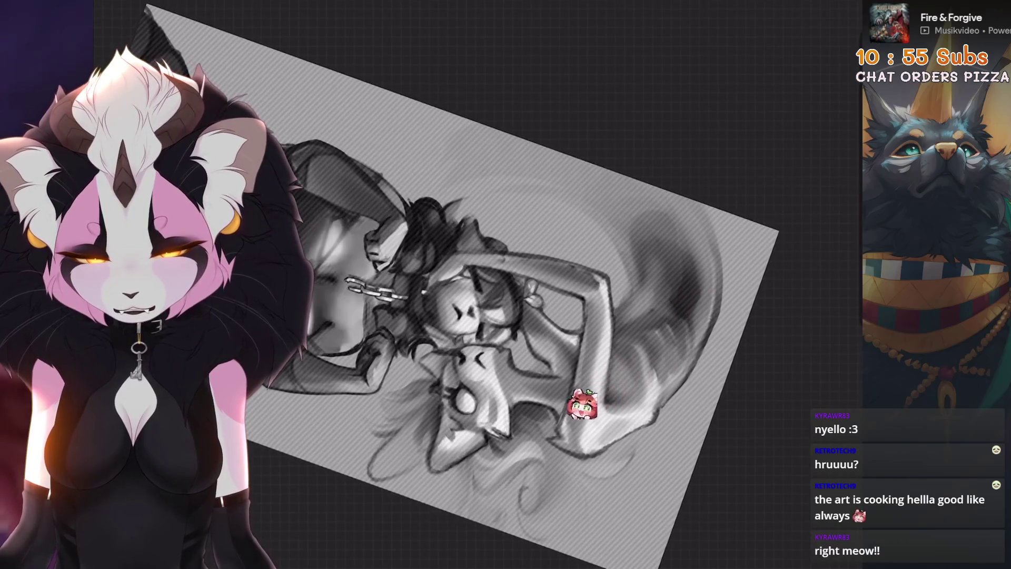
key(ctrl+z)
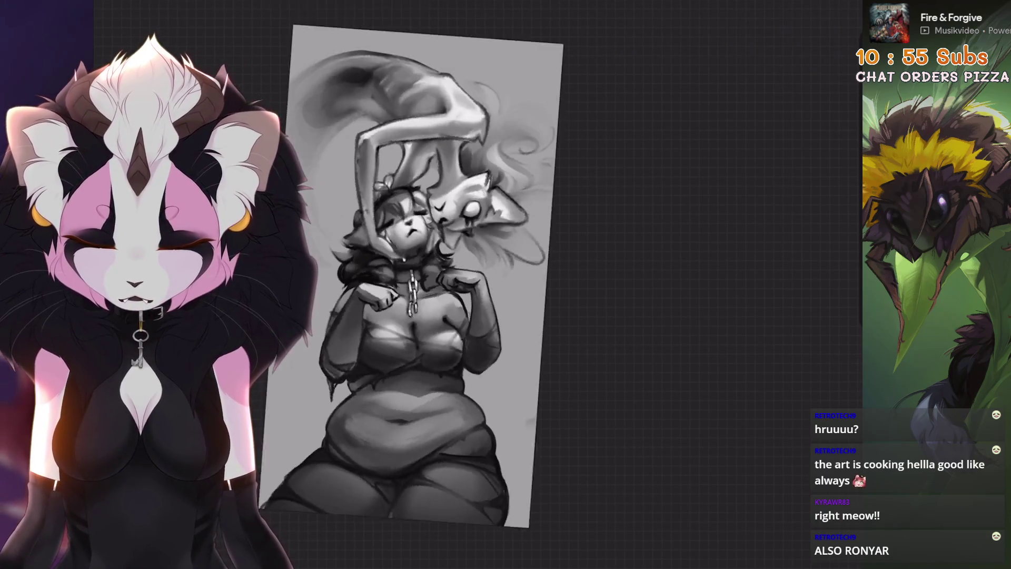
Lasso the right hip and thigh on Layer 17 and paint lighter shading inside, undoing the stray stroke
scroll(740, 292, down, 5)
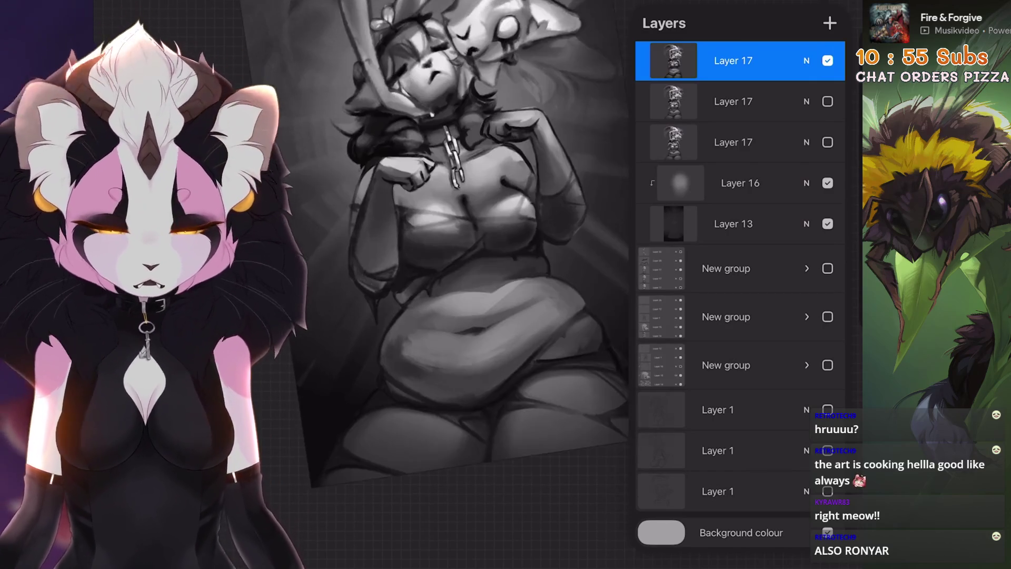
key(s)
mouse_move(577, 160)
mouse_down()
mouse_move(500, 268)
mouse_move(382, 308)
mouse_move(474, 339)
mouse_move(595, 168)
mouse_up()
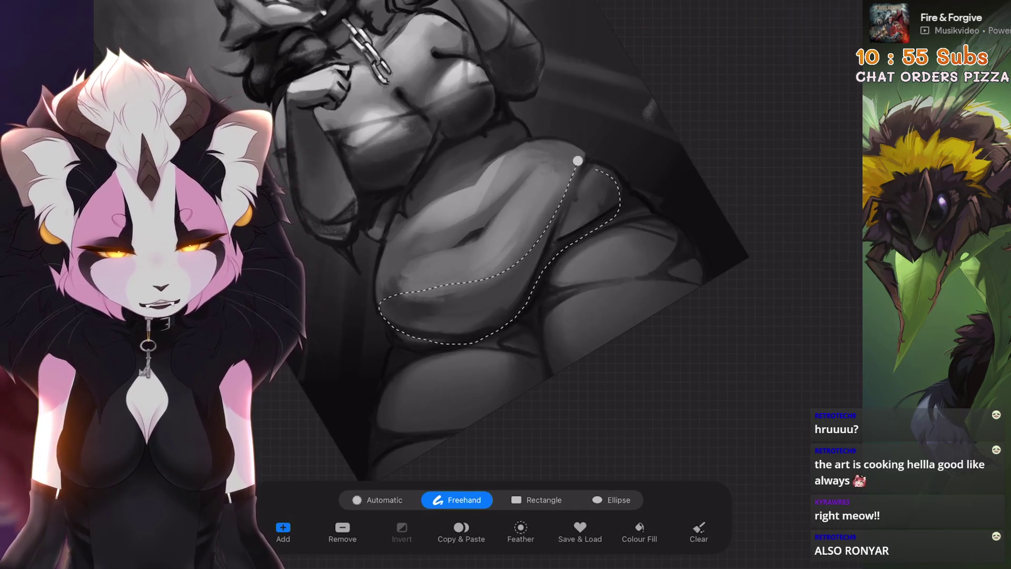
key(b)
drag(439, 416, 406, 372)
key(bracketleft)
key(bracketleft)
key(bracketleft)
key(ctrl+z)
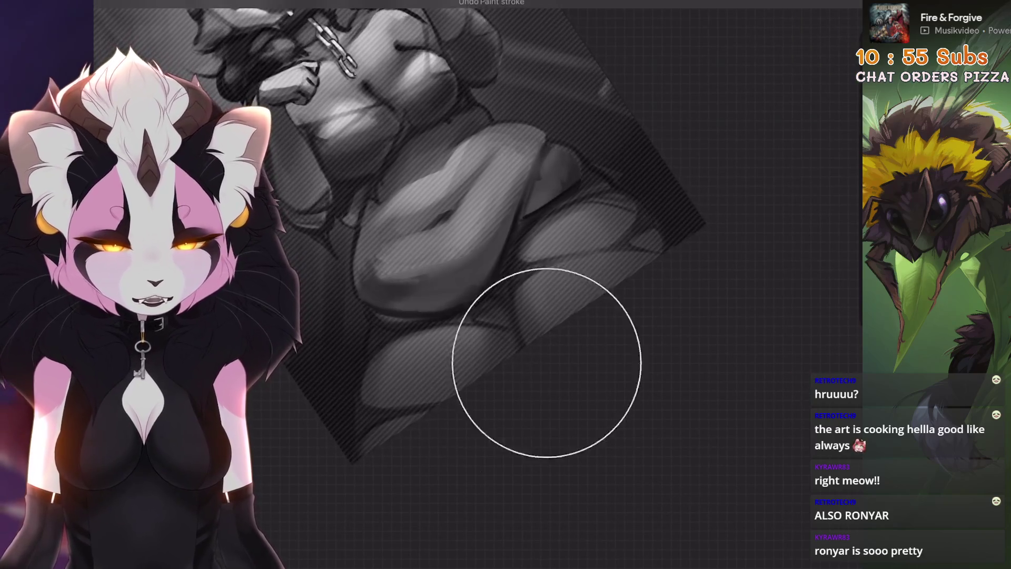
key(ctrl+0)
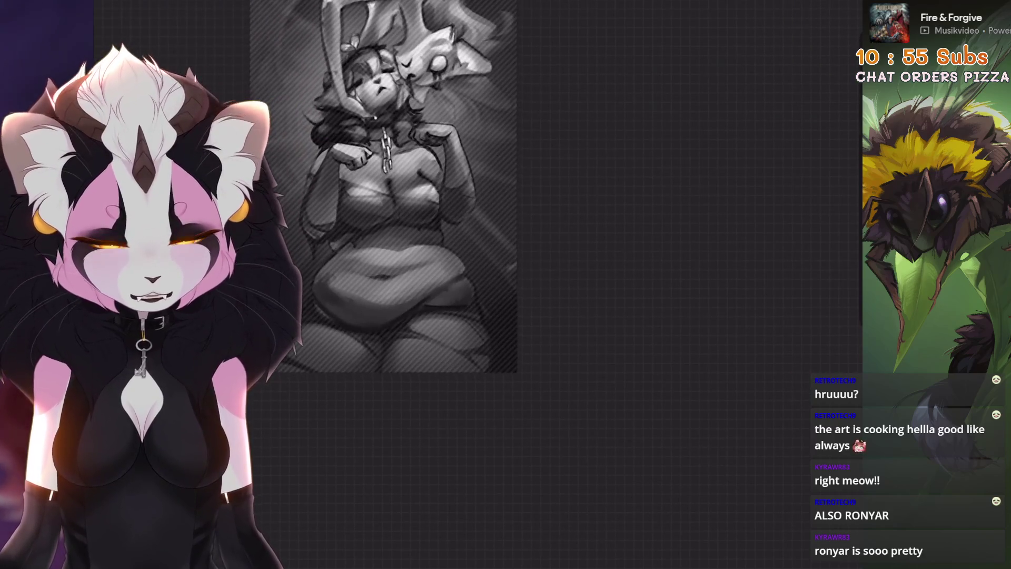
key(b)
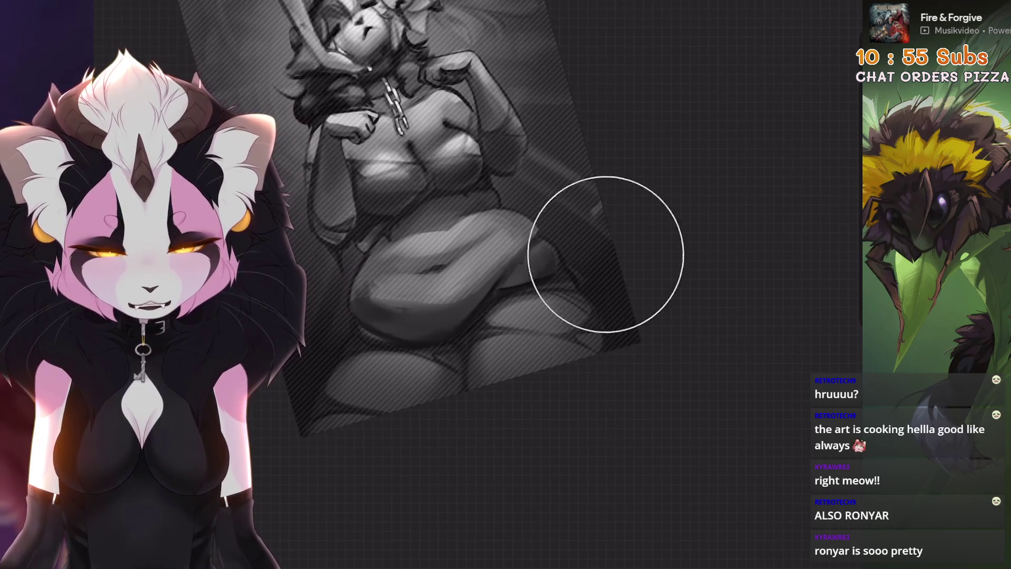
drag(606, 254, 526, 264)
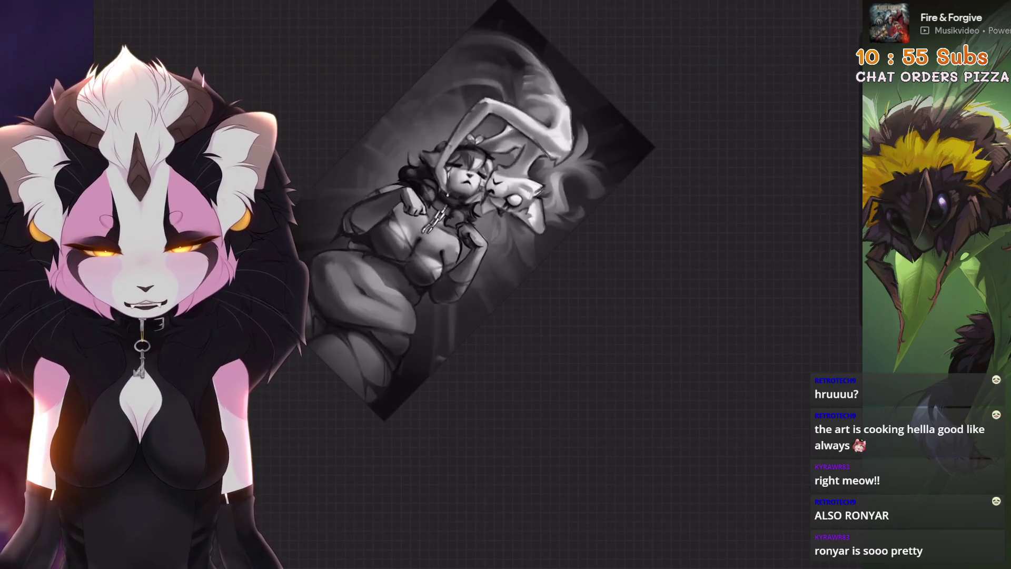
Redraw the freehand selection as a closed loop around the right hip, then straighten the view
key(s)
drag(578, 178, 510, 345)
key(ctrl+z)
drag(604, 162, 500, 327)
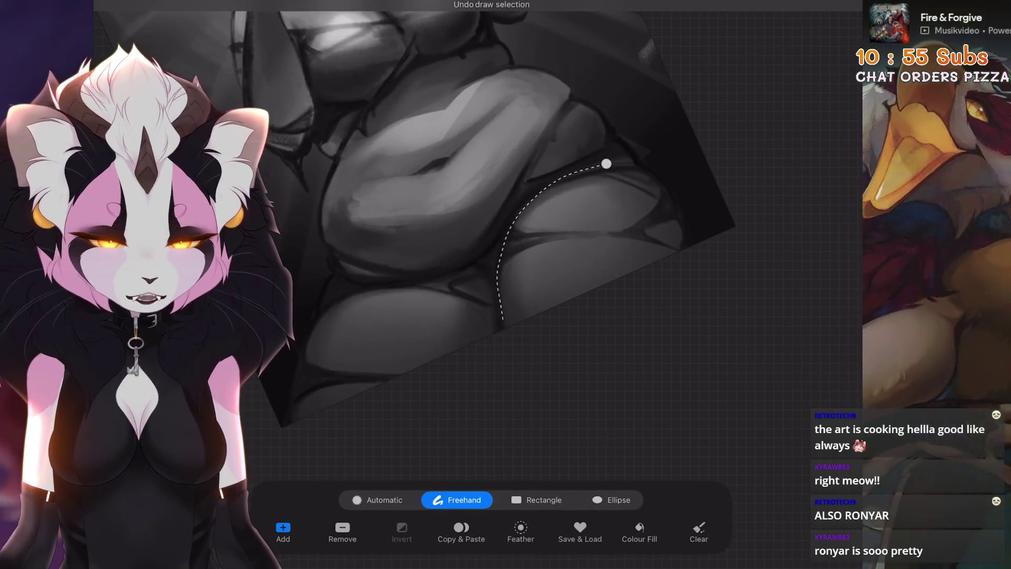
key(ctrl+z)
mouse_move(596, 361)
mouse_down()
mouse_move(752, 231)
mouse_move(427, 179)
mouse_move(596, 362)
mouse_up()
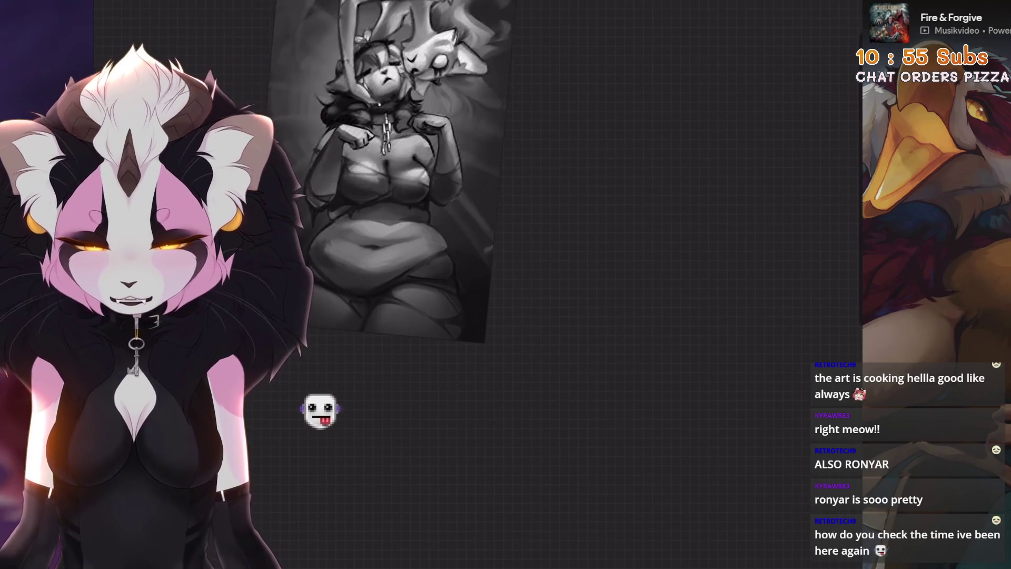
key(ctrl+0)
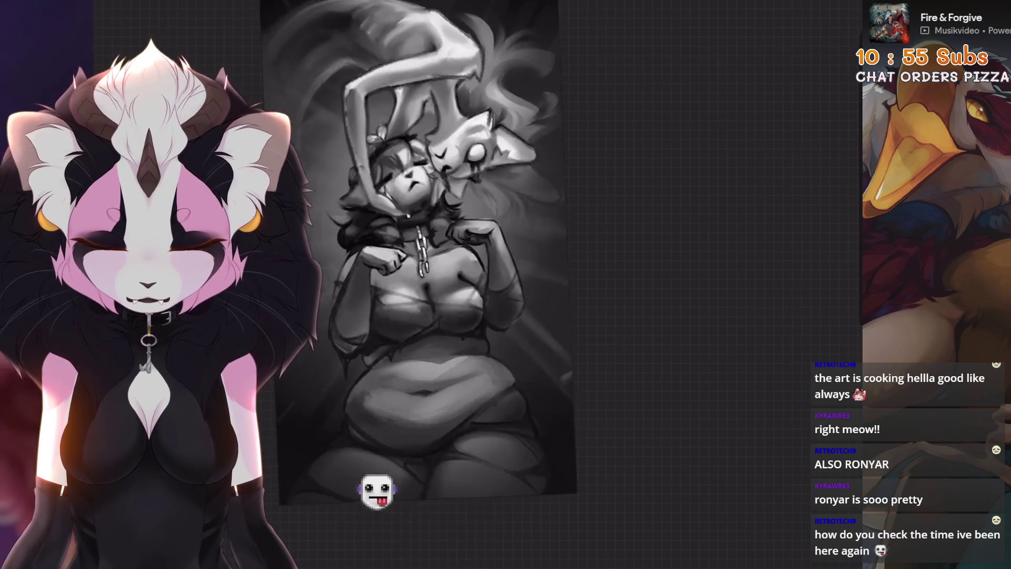
Clear the hip selection, undo a test fill on Layer 17, and start lassoing below the chest
key(l)
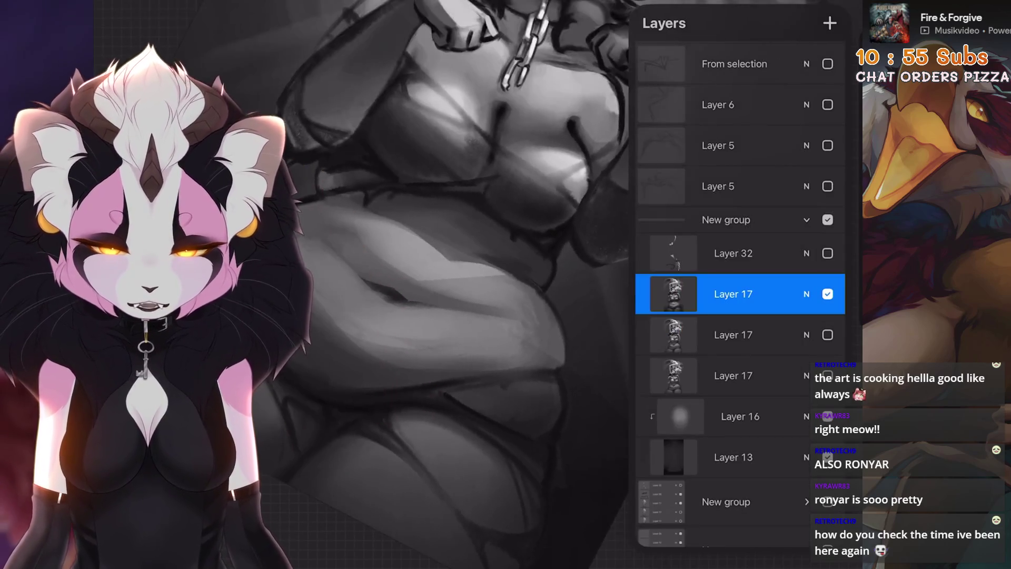
key(ctrl+z)
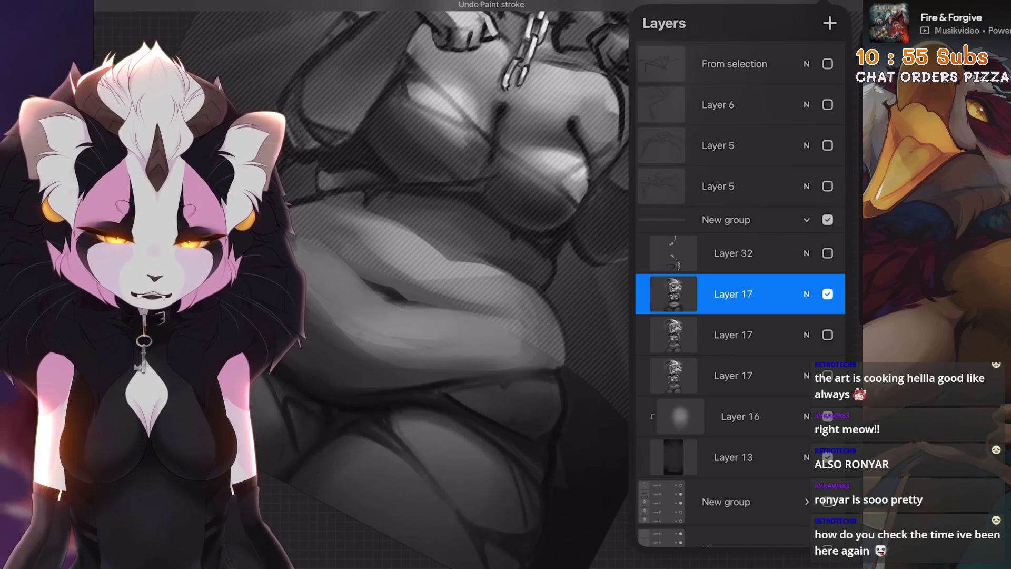
key(ctrl+z)
click(733, 294)
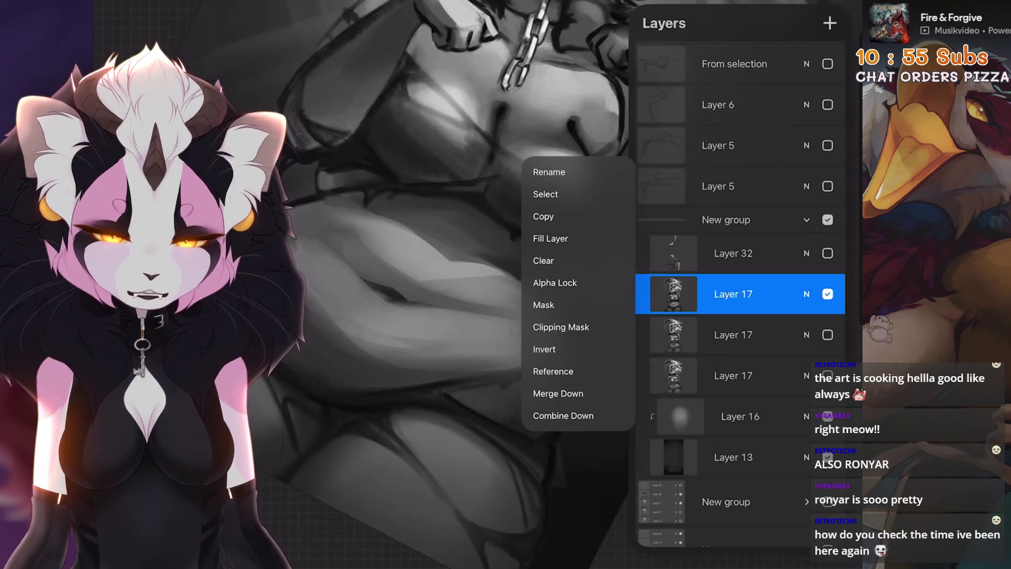
click(546, 359)
click(744, 287)
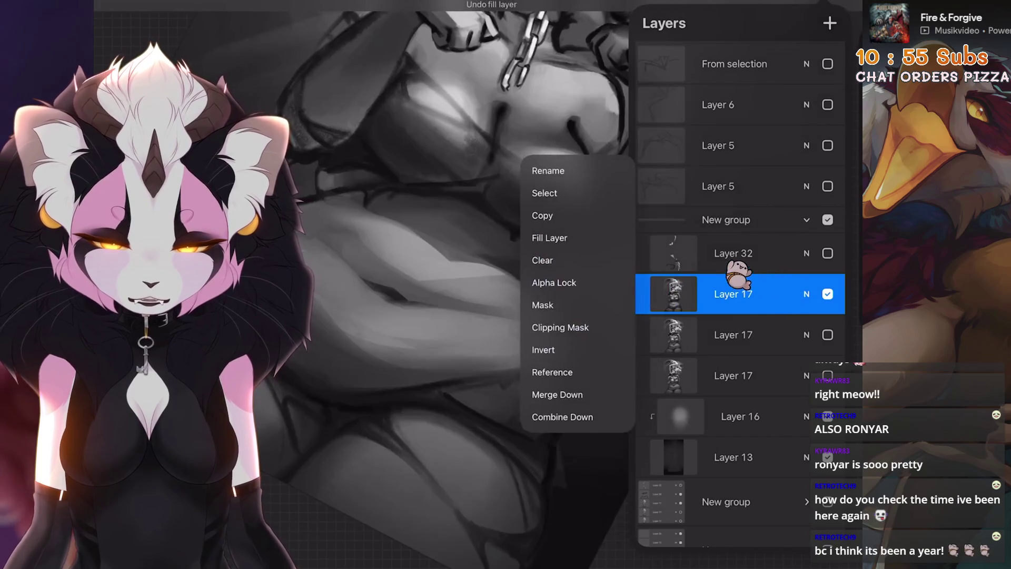
key(ctrl+z)
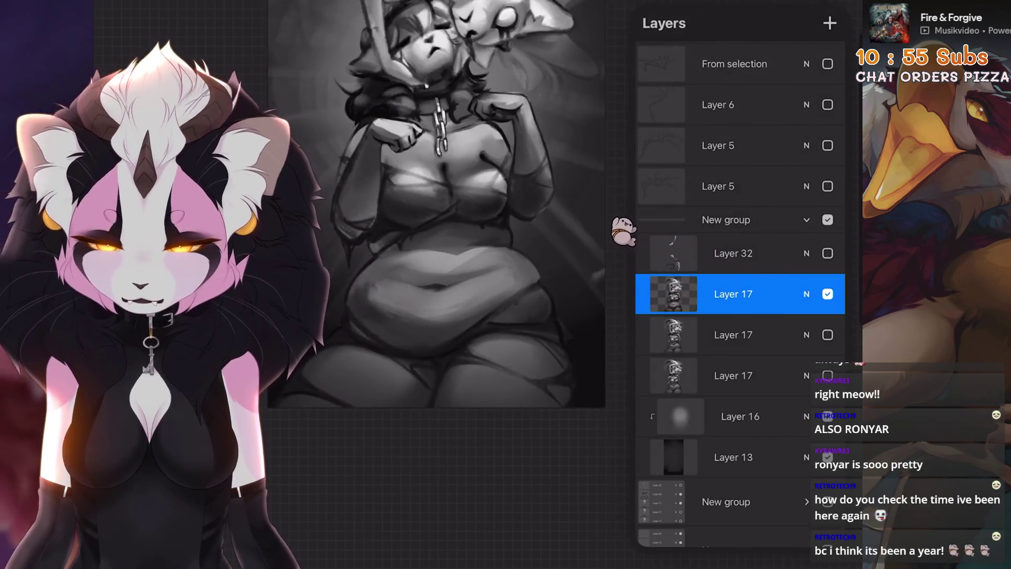
key(s)
mouse_move(622, 283)
mouse_down()
mouse_move(579, 220)
mouse_move(478, 214)
mouse_up()
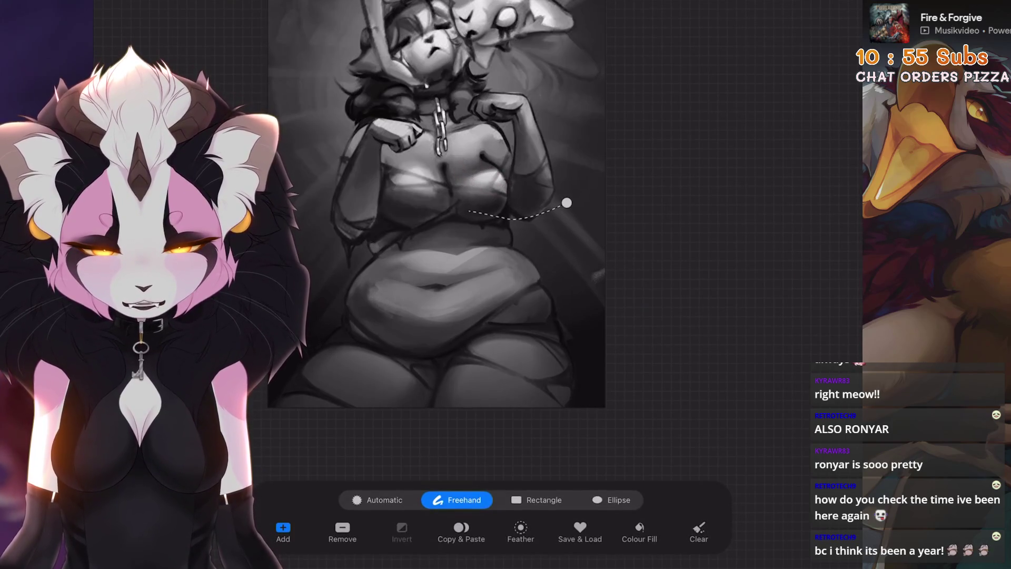
Close the under-chest selection and paint shading inside it, undoing unwanted strokes
drag(308, 288, 337, 316)
key(b)
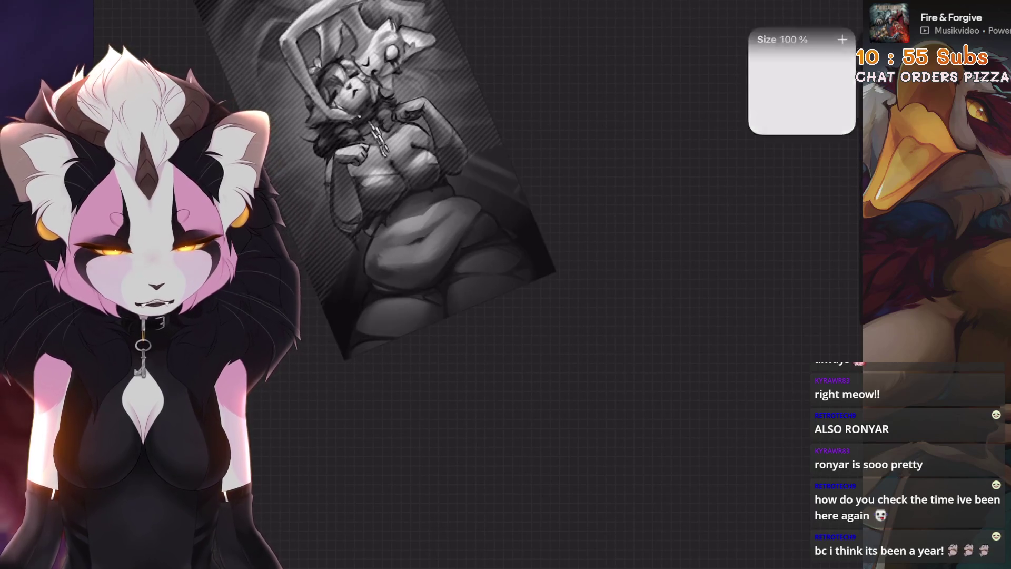
key(ctrl+z)
mouse_move(440, 362)
mouse_down()
mouse_move(325, 378)
mouse_move(369, 316)
mouse_up()
key(ctrl+z)
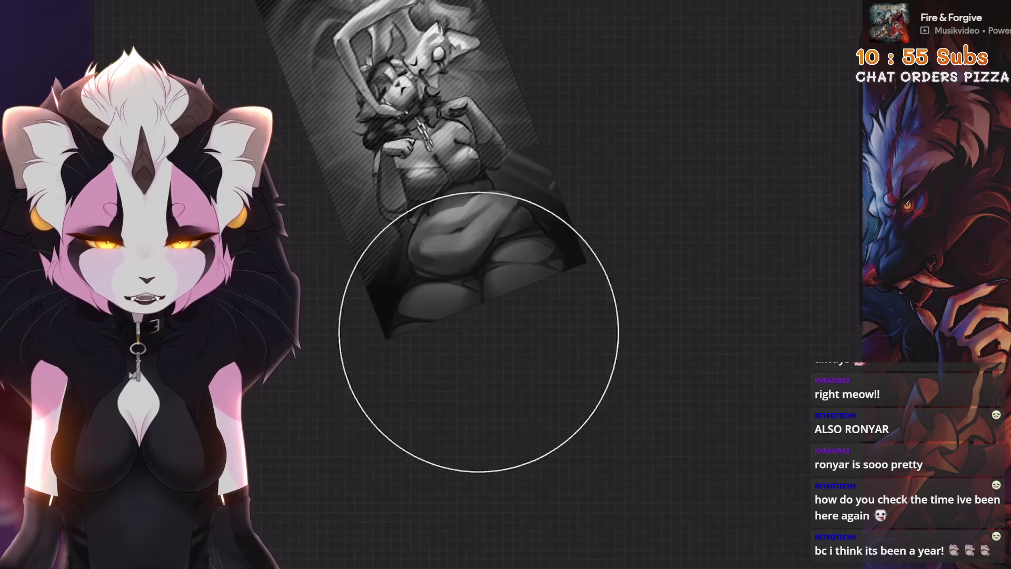
key(ctrl+z)
key(ctrl+z)
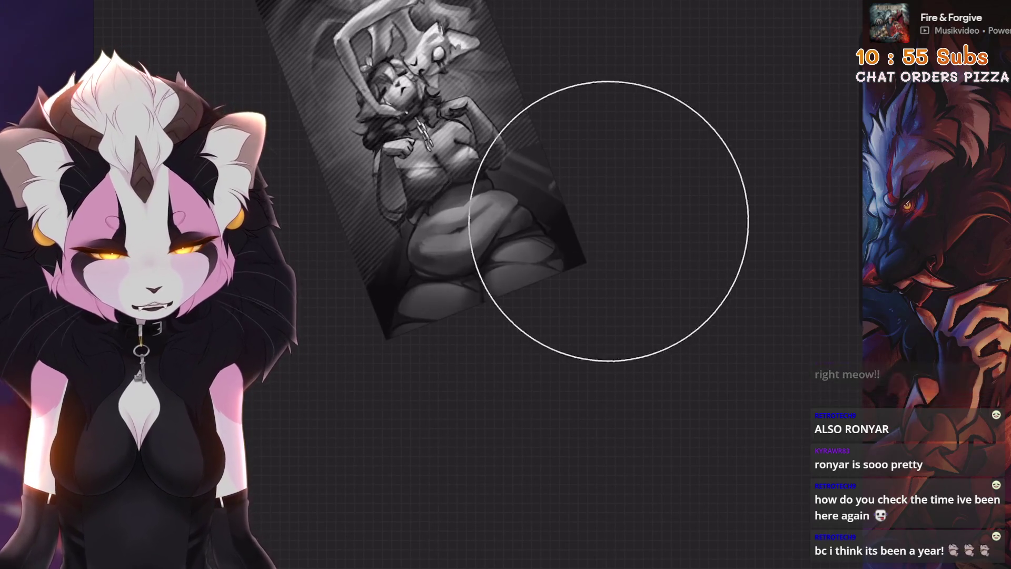
drag(521, 367, 532, 287)
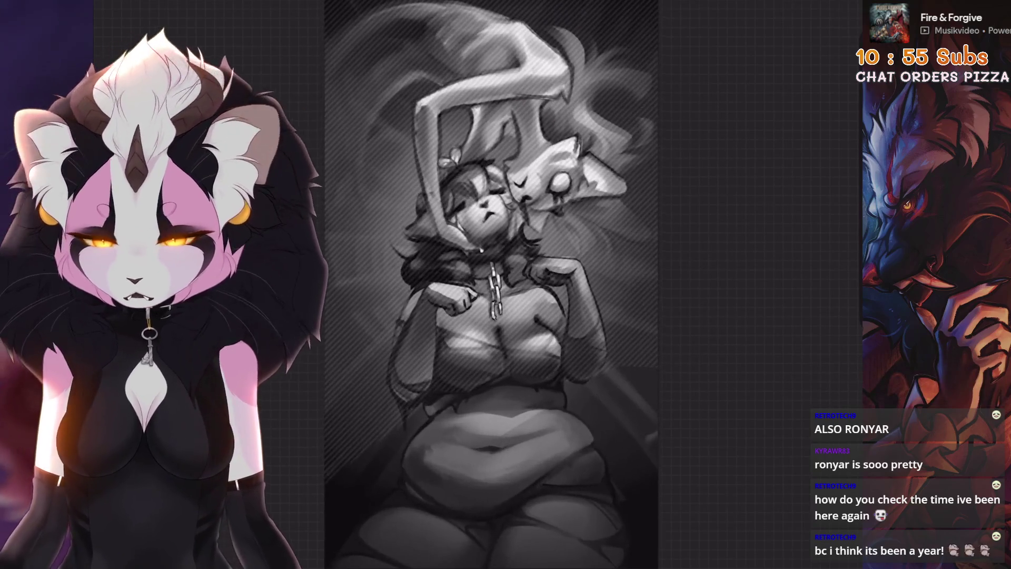
Toggle the latest under-chest stroke off and on to compare, then fit the whole painting upright
key(ctrl+z)
key(ctrl+z)
key(ctrl+shift+z)
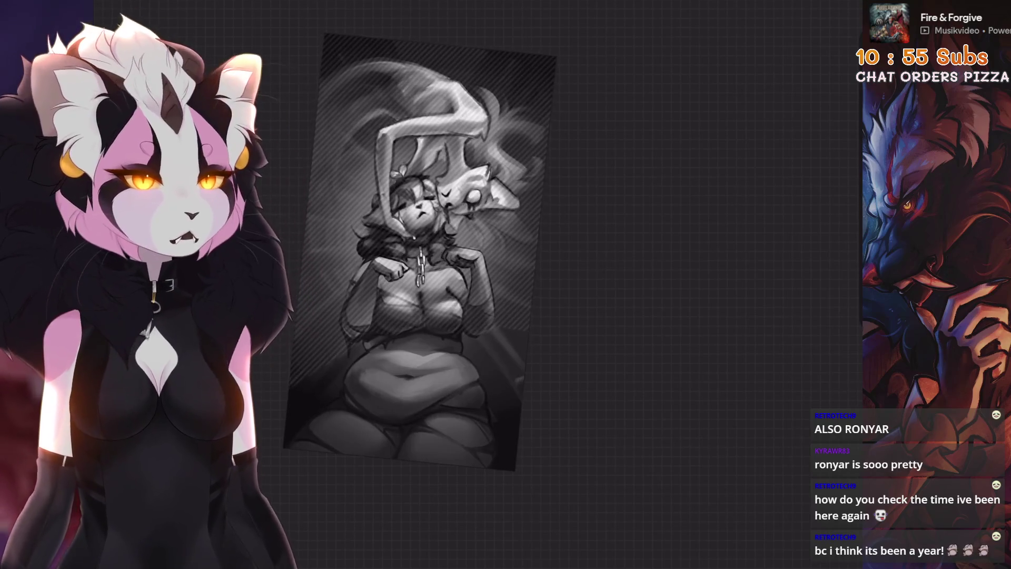
key(ctrl+z)
key(ctrl+shift+z)
key(ctrl+z)
key(ctrl+shift+z)
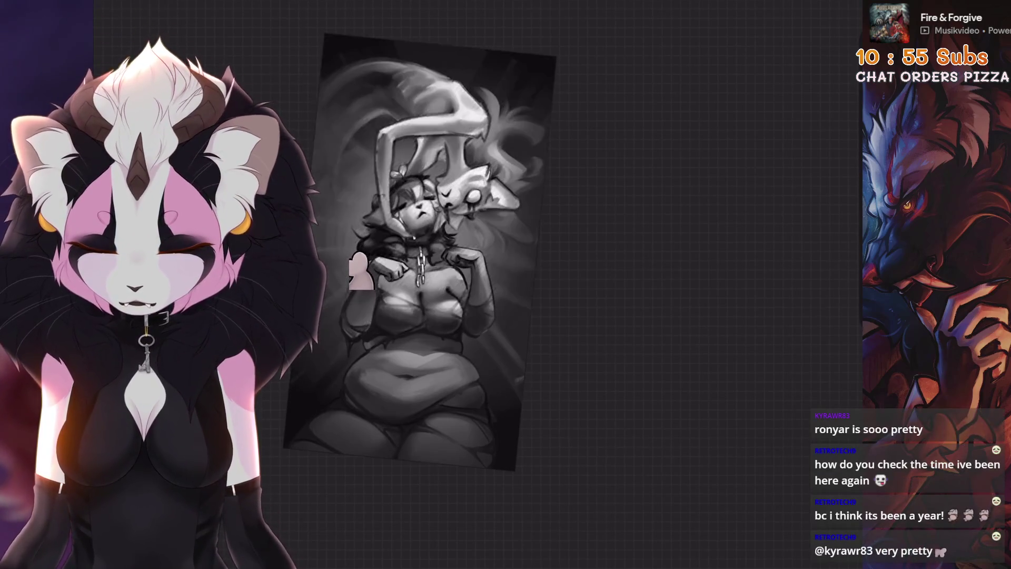
key(0)
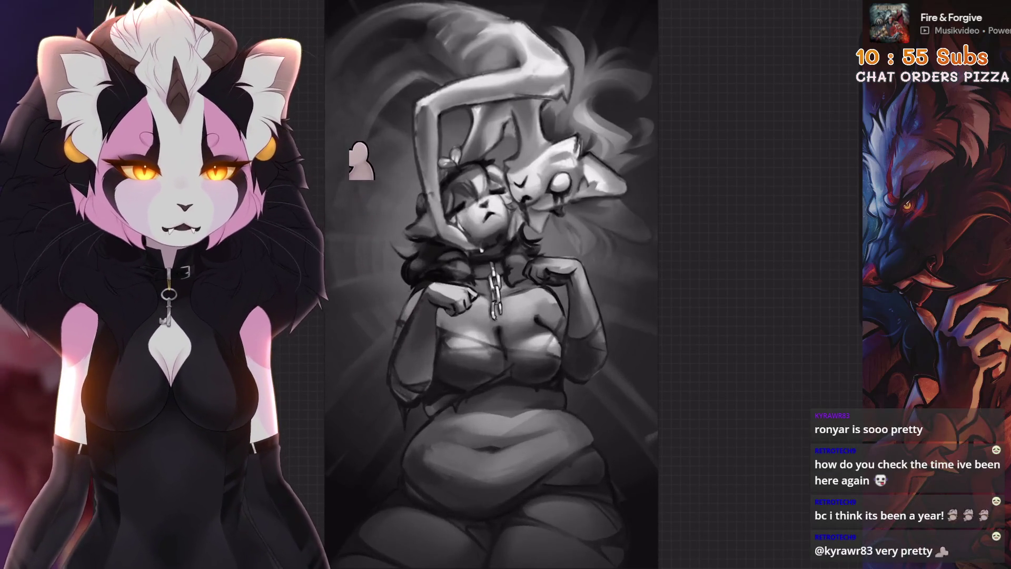
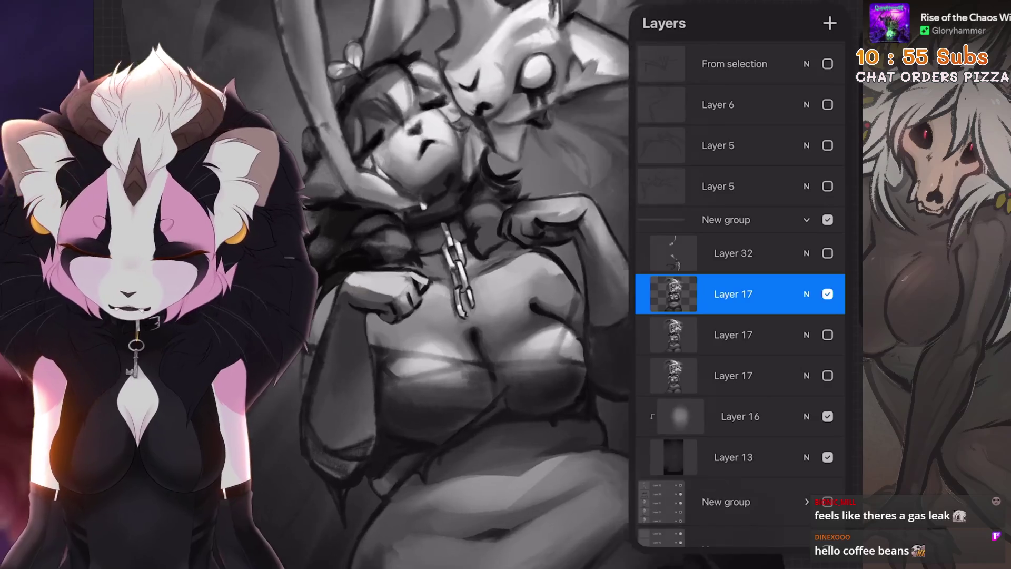
Hide and re-show Layer 17 to compare the artwork
click(827, 294)
click(805, 294)
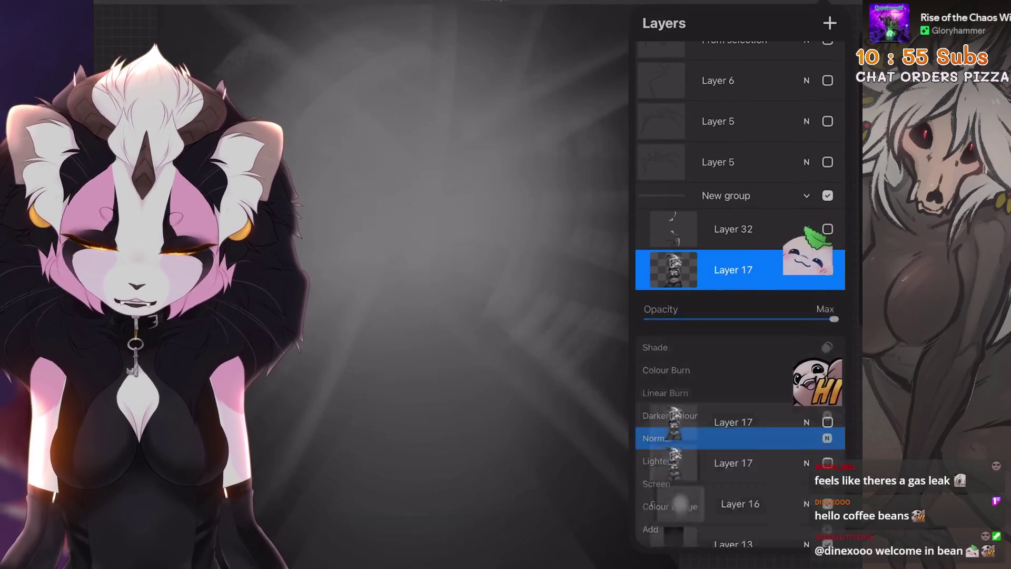
click(827, 274)
Select the 6B Stift 2 brush from the Sketching set and frame the chest and chain
scroll(463, 400, up, 10)
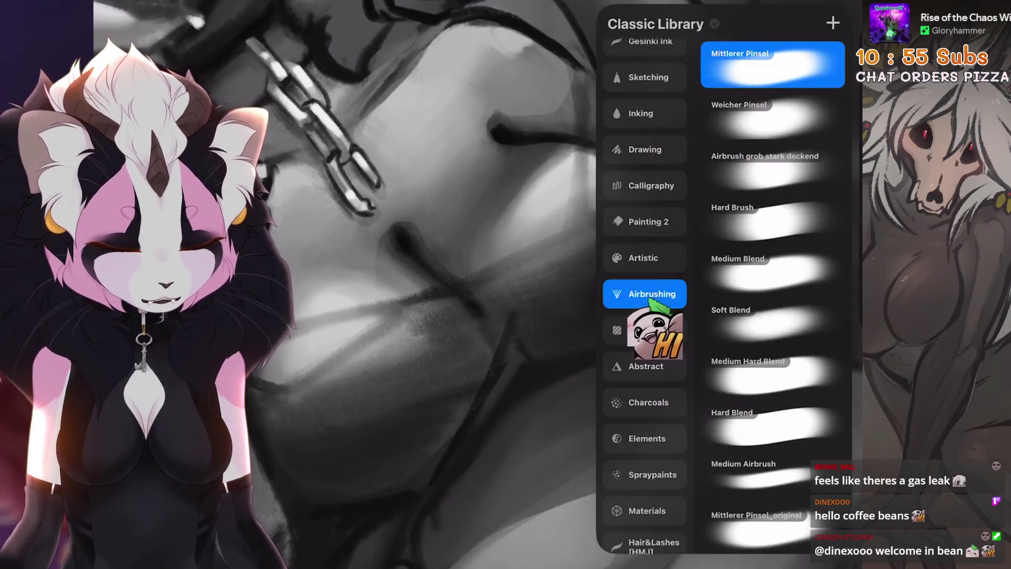
click(645, 223)
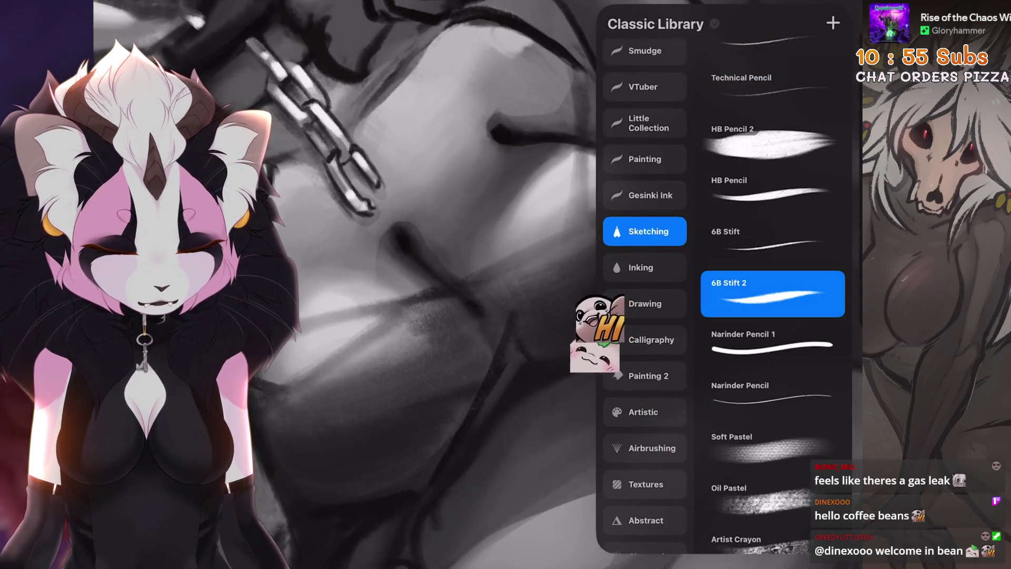
drag(463, 316, 395, 305)
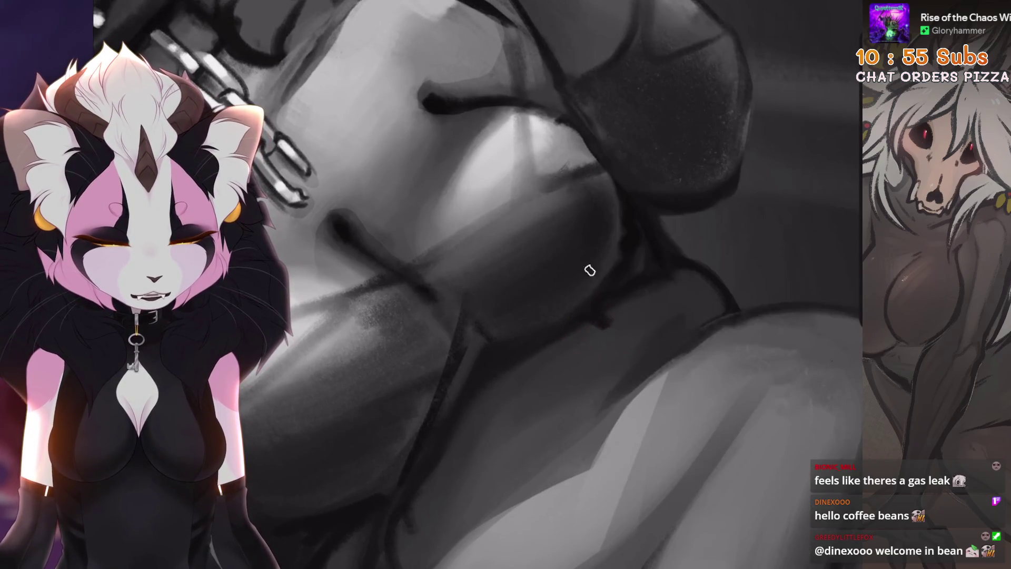
Smudge darker shading beside the chain, undoing the strokes that don't blend well
scroll(568, 284, up, 2)
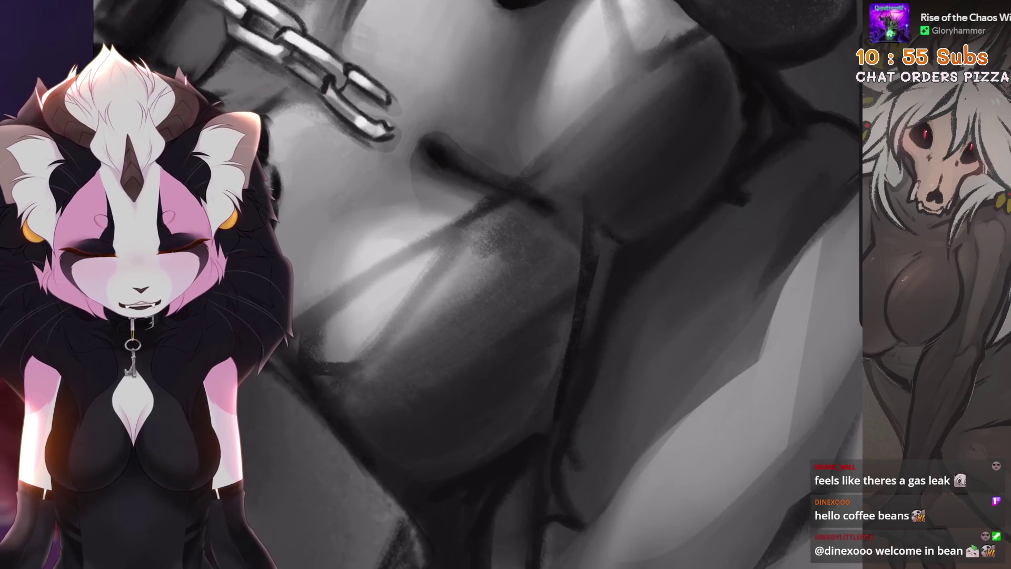
drag(474, 263, 516, 221)
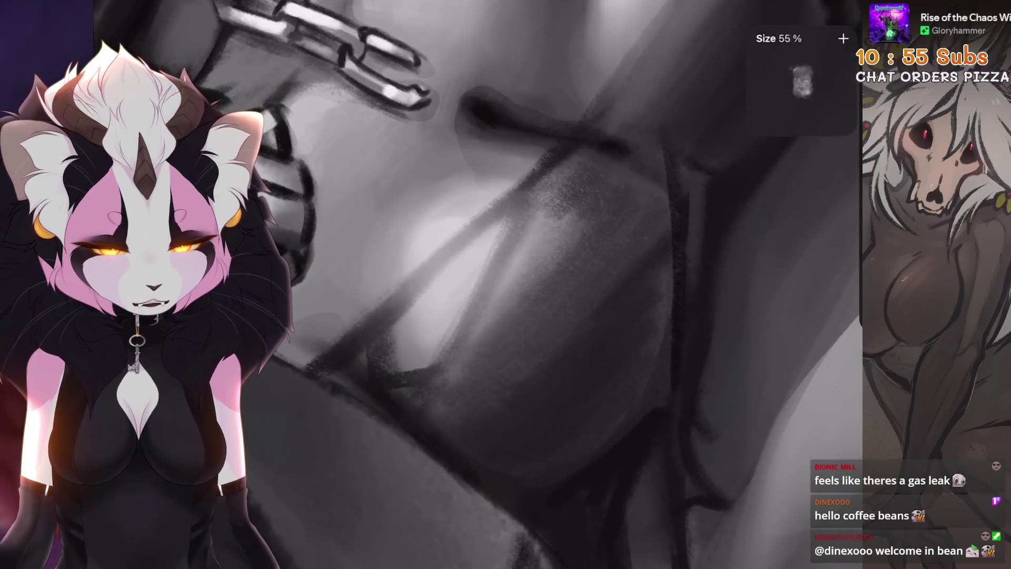
key(ctrl+z)
key(ctrl+z)
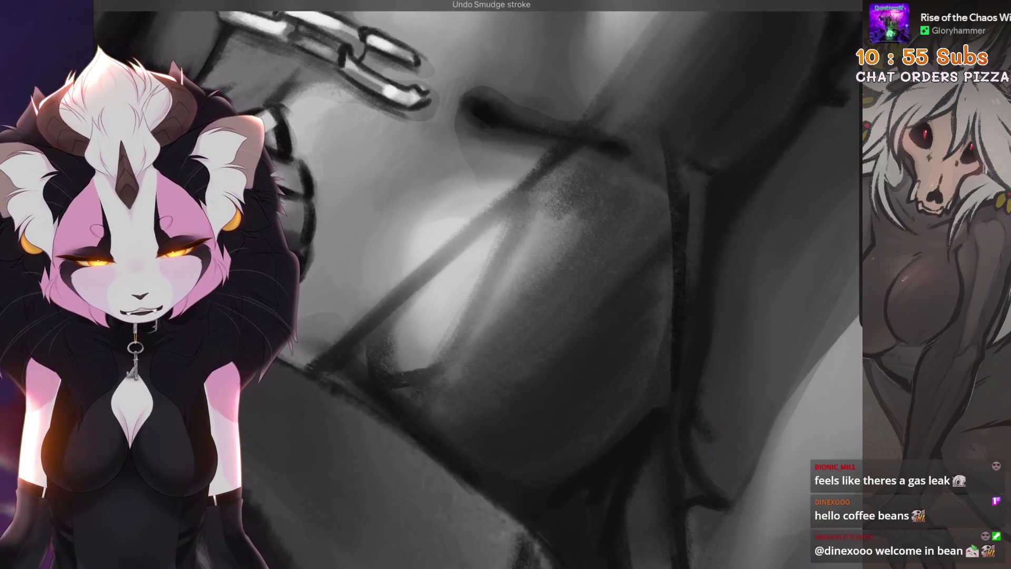
drag(474, 210, 474, 248)
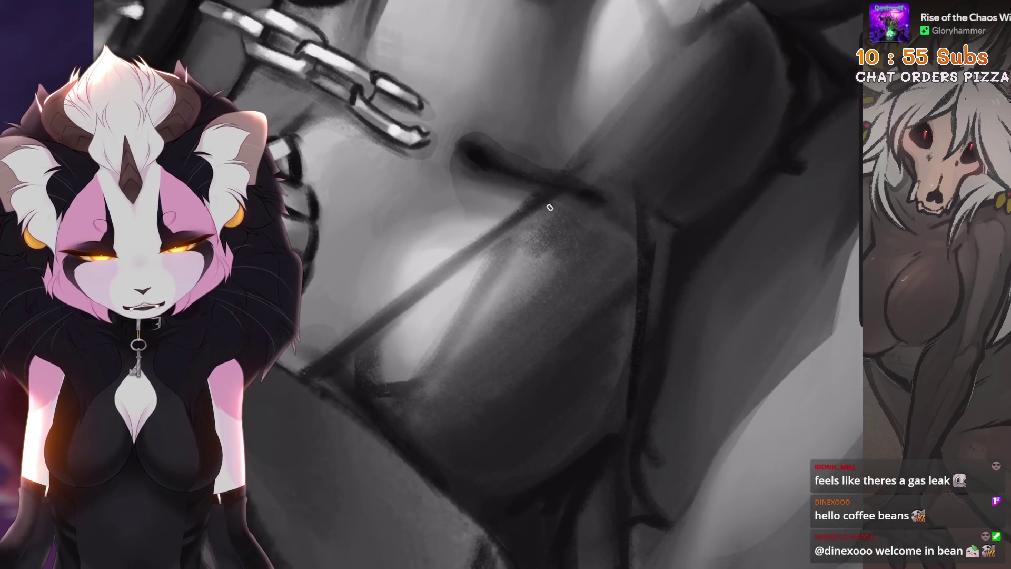
scroll(553, 201, down, 2)
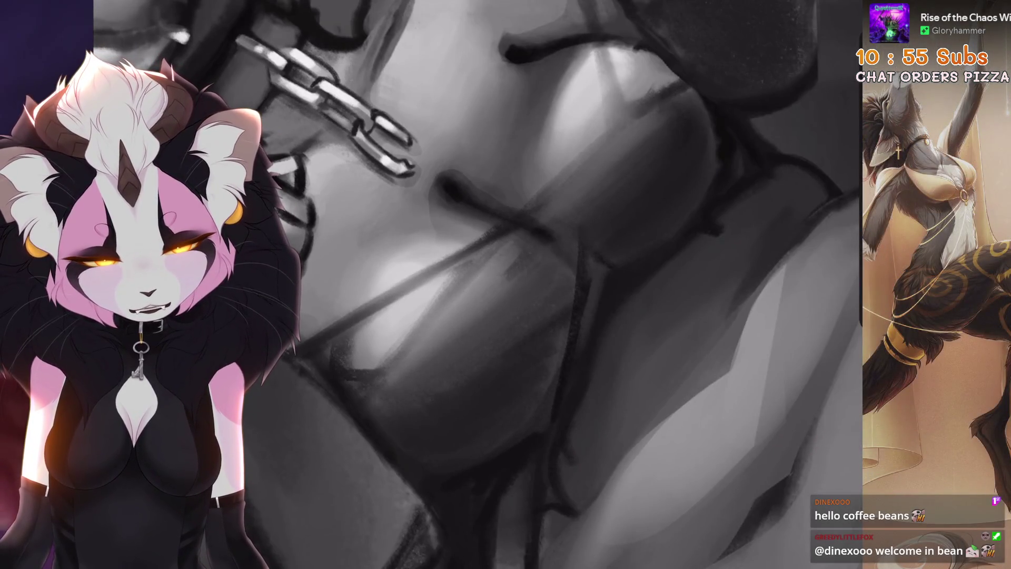
drag(506, 284, 523, 243)
scroll(474, 263, down, 3)
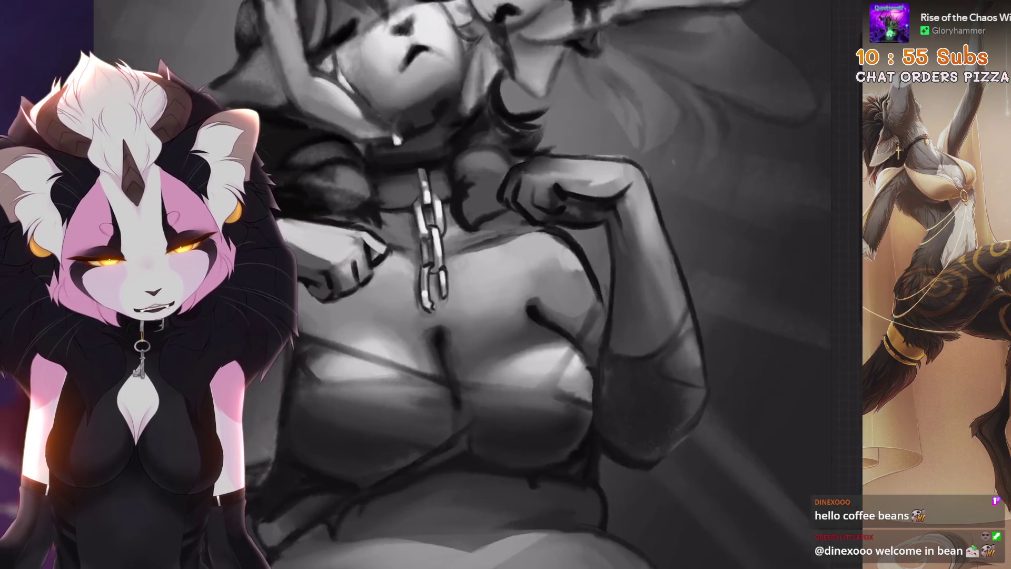
key(ctrl+z)
Darken the shading along the arm, then revert the recent erase and smudge strokes
scroll(527, 284, up, 5)
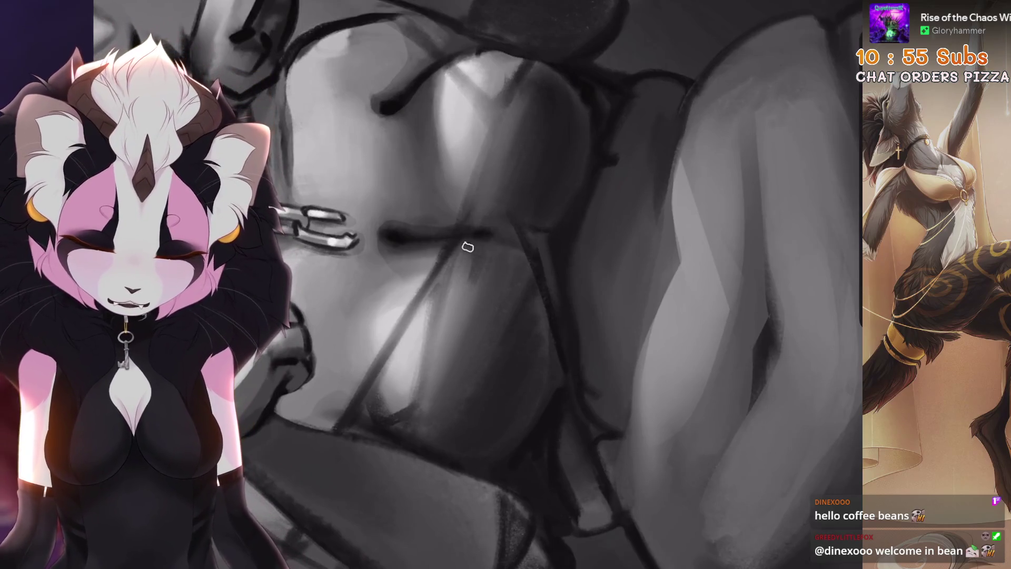
mouse_move(468, 247)
mouse_down()
mouse_move(441, 289)
mouse_move(464, 287)
mouse_up()
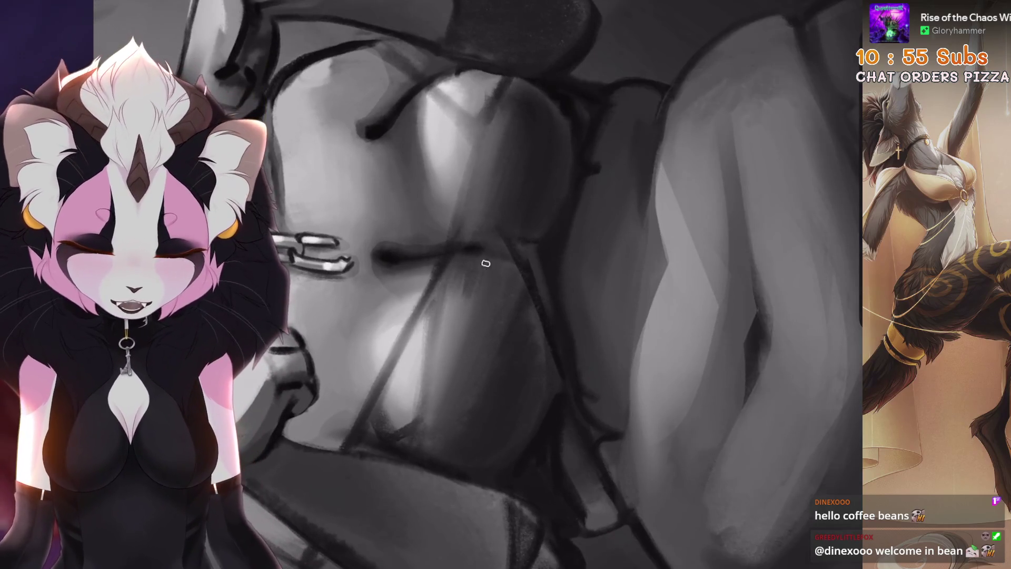
scroll(490, 292, down, 2)
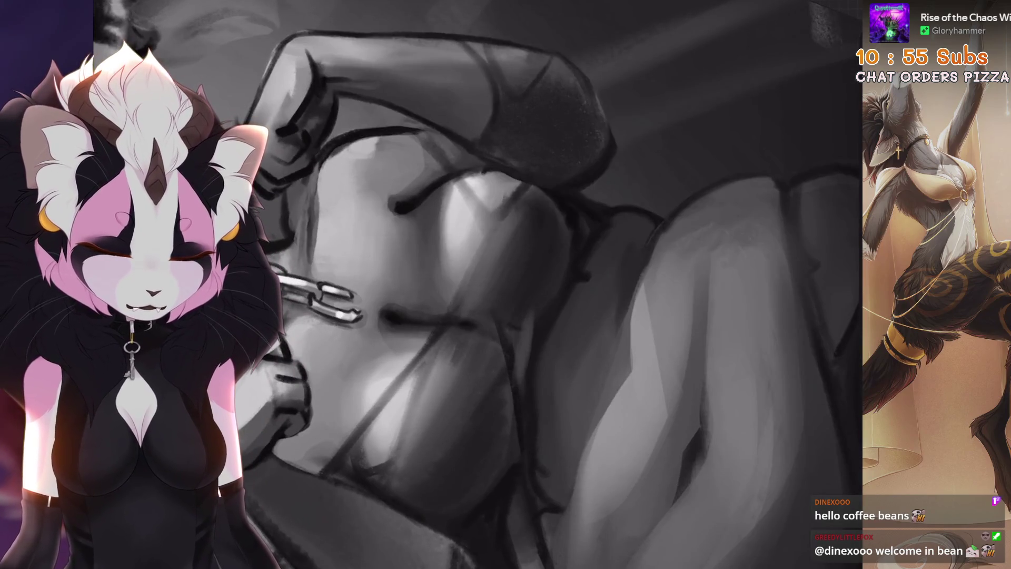
key(ctrl+z)
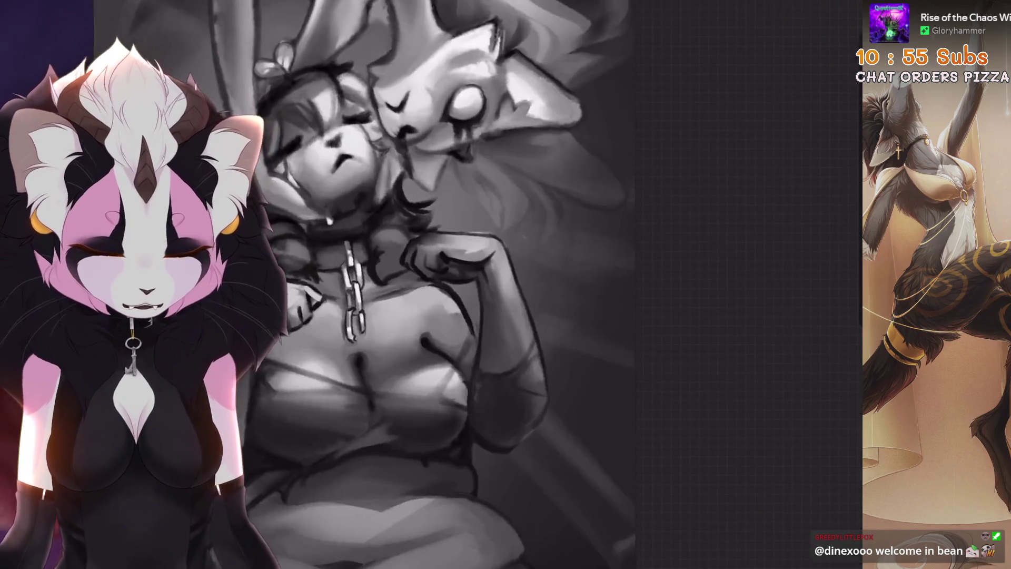
key(ctrl+z)
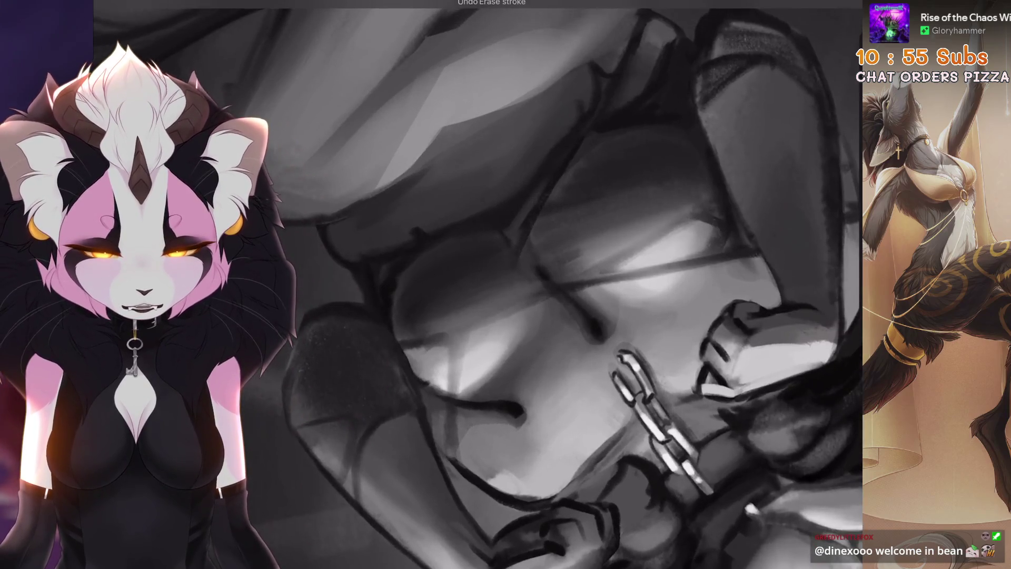
key(ctrl+z)
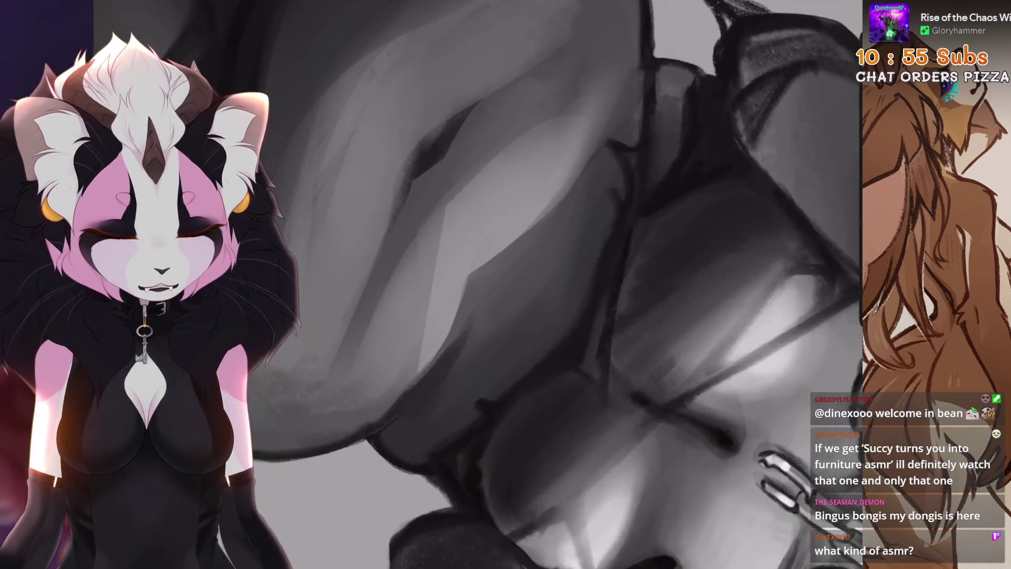
Pick the brush and revert a series of unwanted smudge strokes on the body shading
key(b)
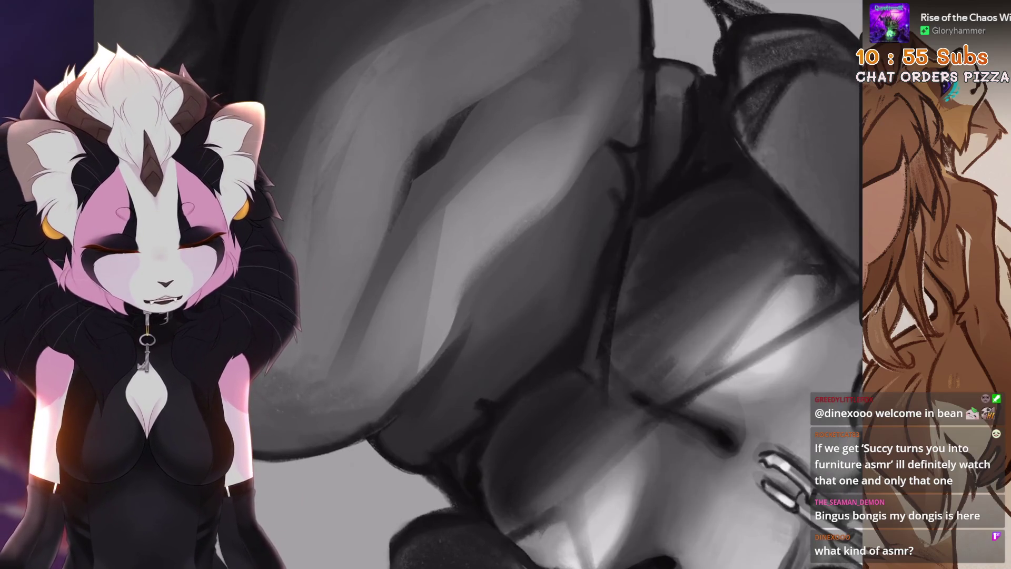
key(ctrl+z)
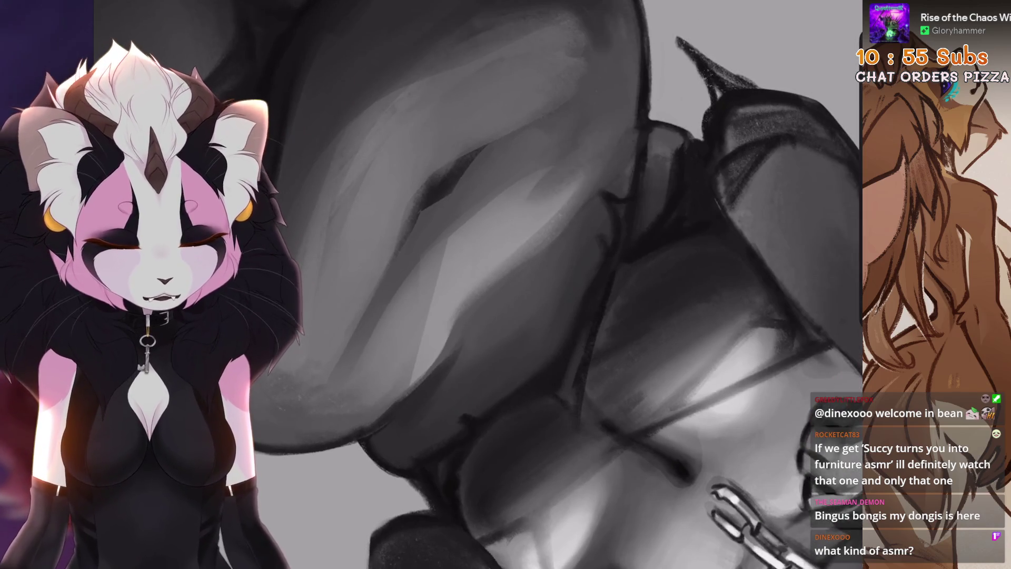
key(ctrl+z)
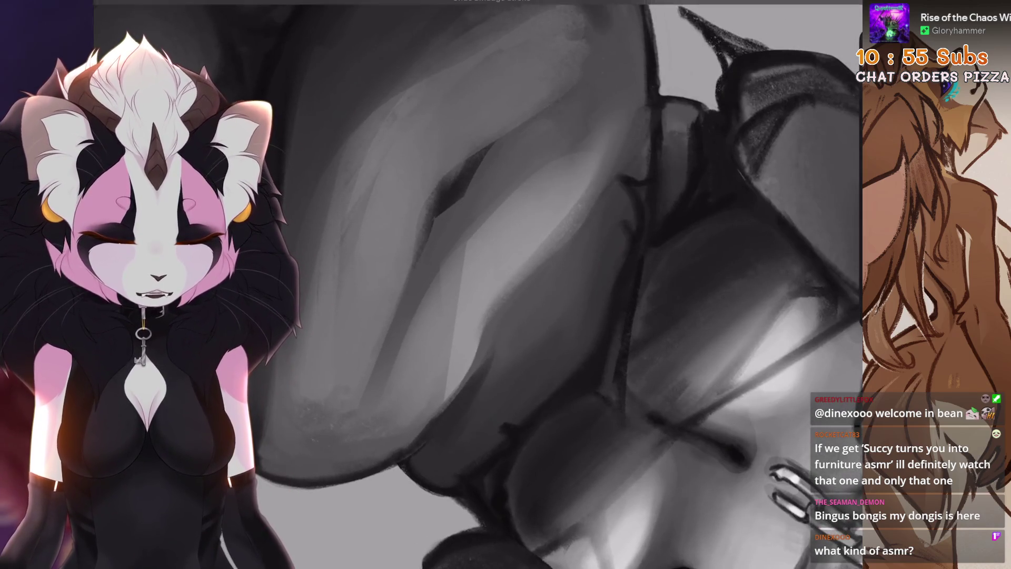
scroll(526, 284, up, 2)
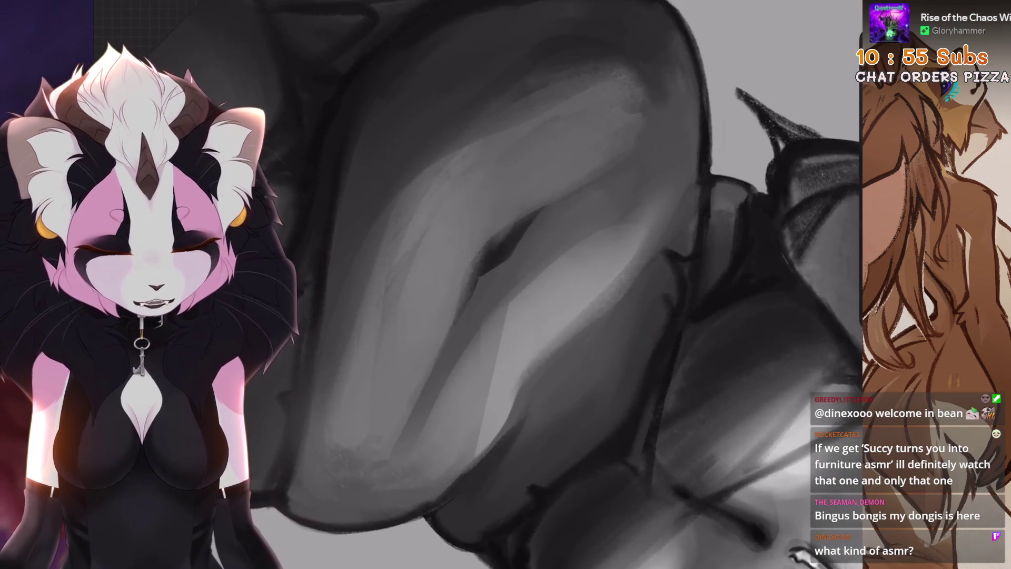
key(ctrl+z)
key(ctrl+z)
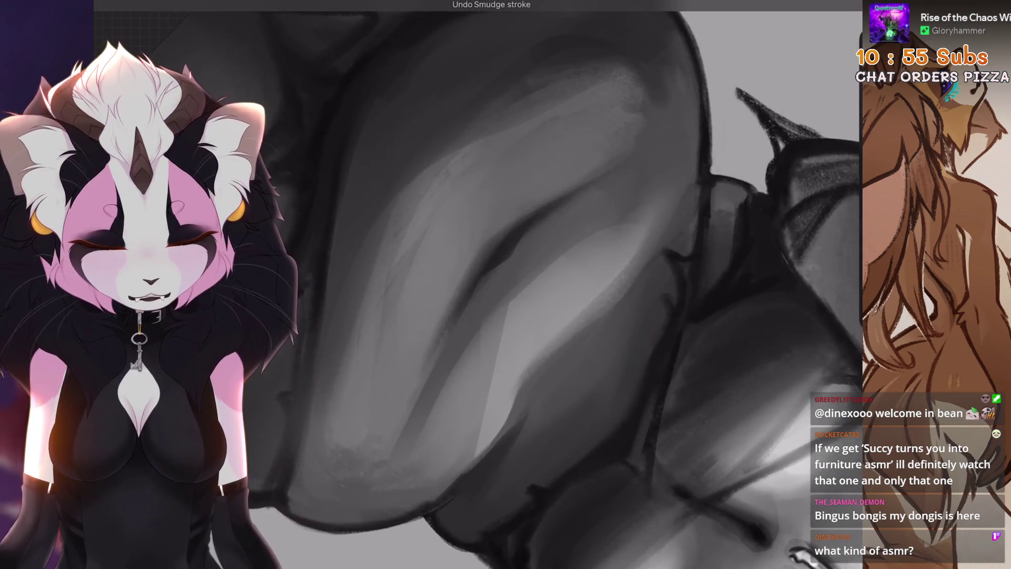
key(ctrl+z)
scroll(505, 285, down, 5)
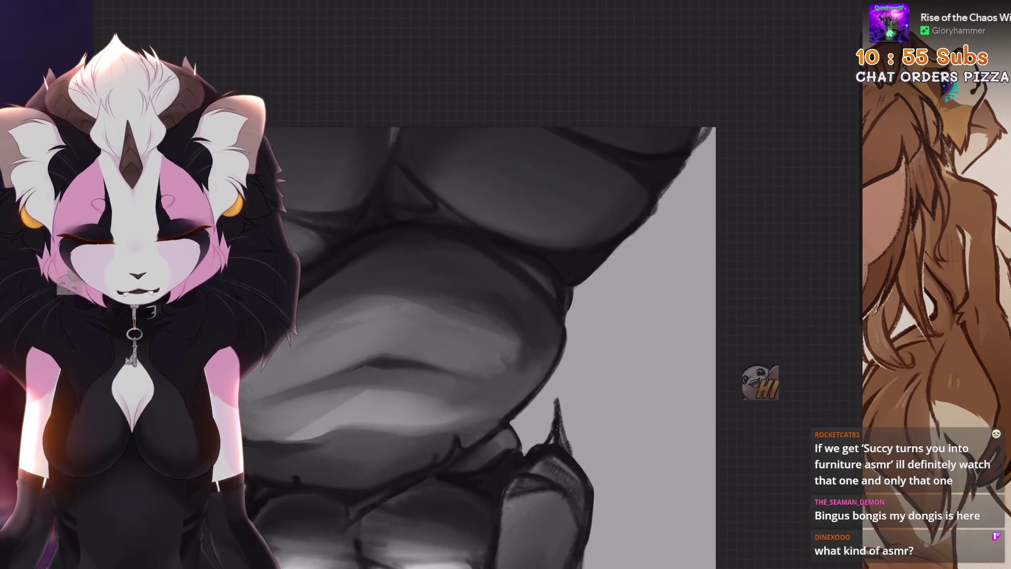
scroll(505, 284, up, 5)
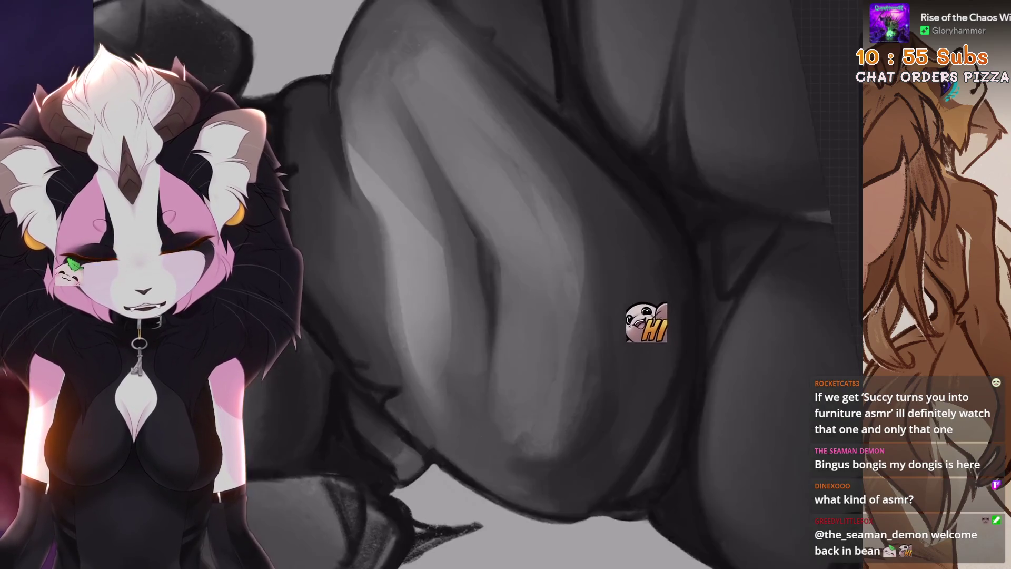
key(ctrl+z)
key(ctrl+z)
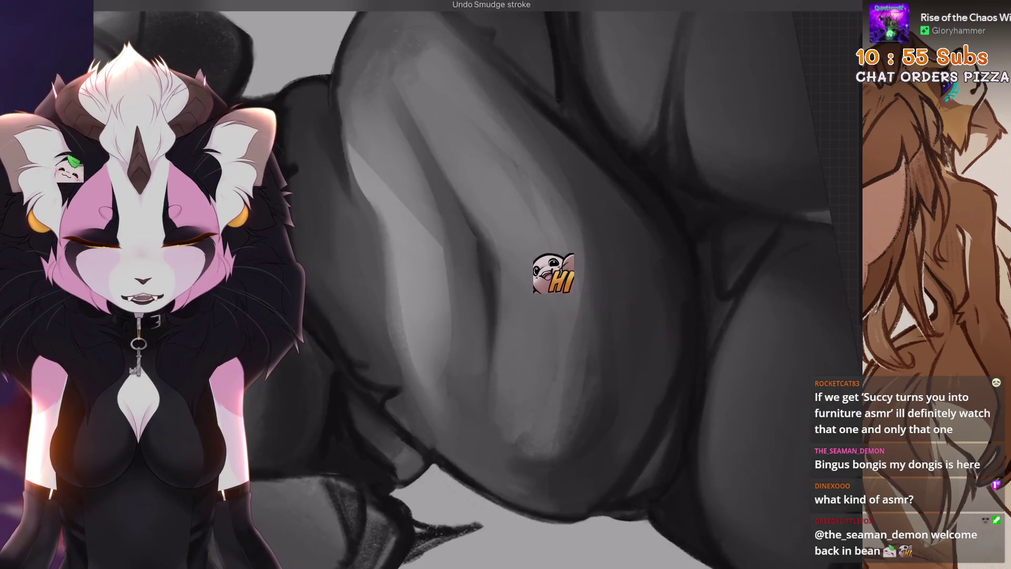
scroll(506, 284, down, 3)
scroll(506, 284, up, 5)
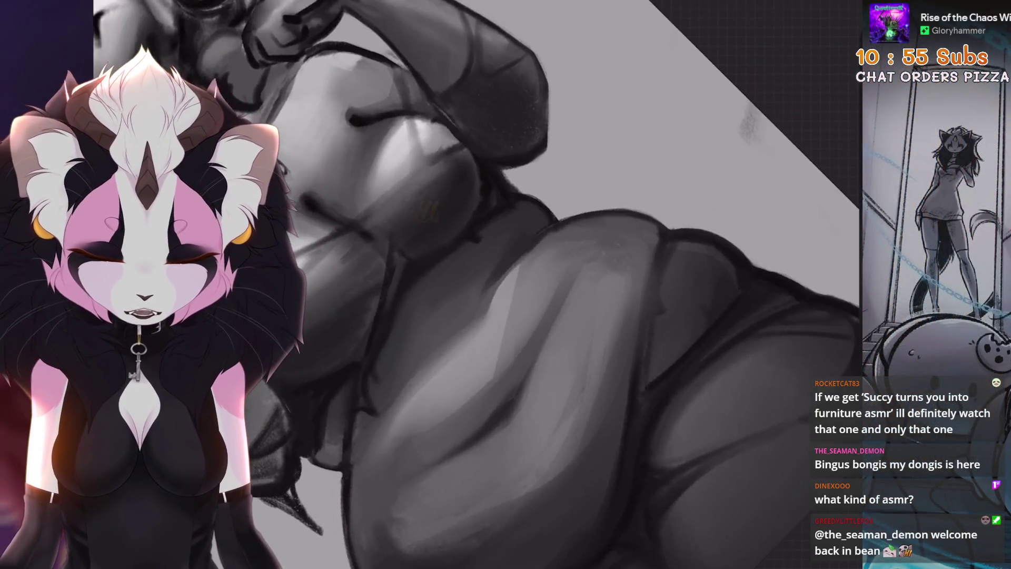
scroll(506, 284, down, 3)
Revert further smudge strokes on the shading, then bring up the Layers panel
key(ctrl+z)
scroll(510, 313, up, 5)
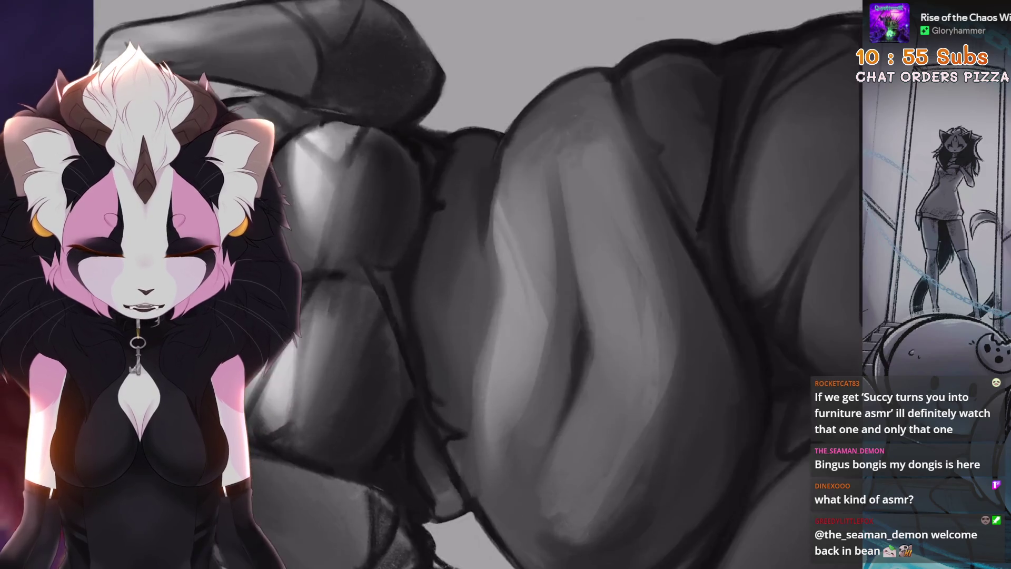
key(ctrl+z)
scroll(506, 285, up, 3)
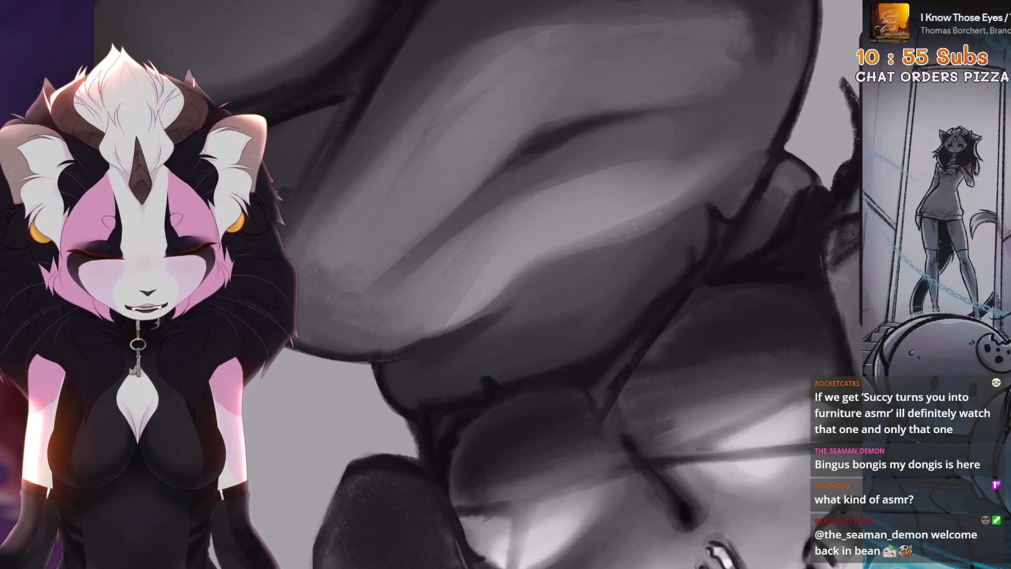
scroll(505, 284, down, 2)
key(ctrl+z)
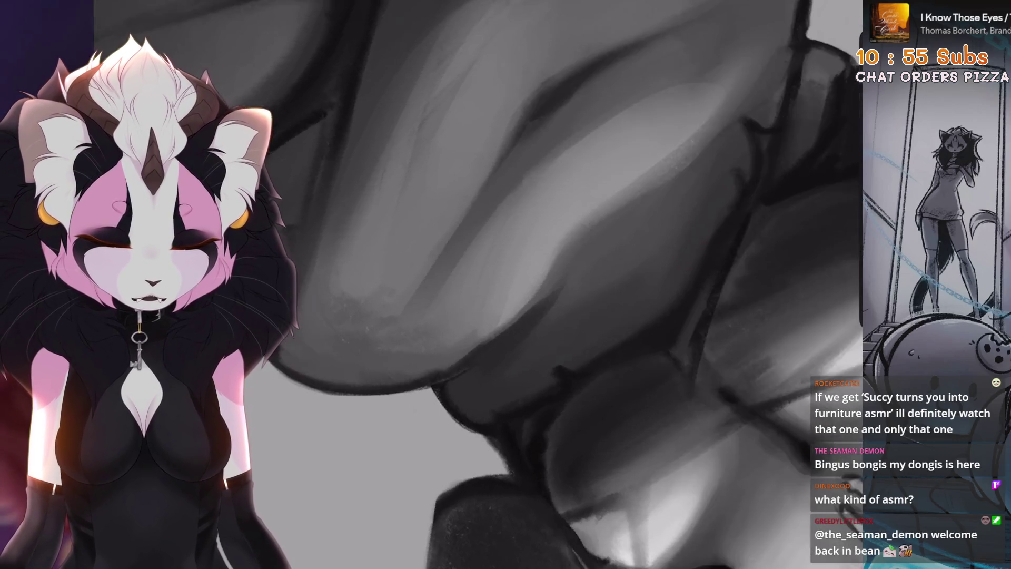
scroll(485, 215, down, 2)
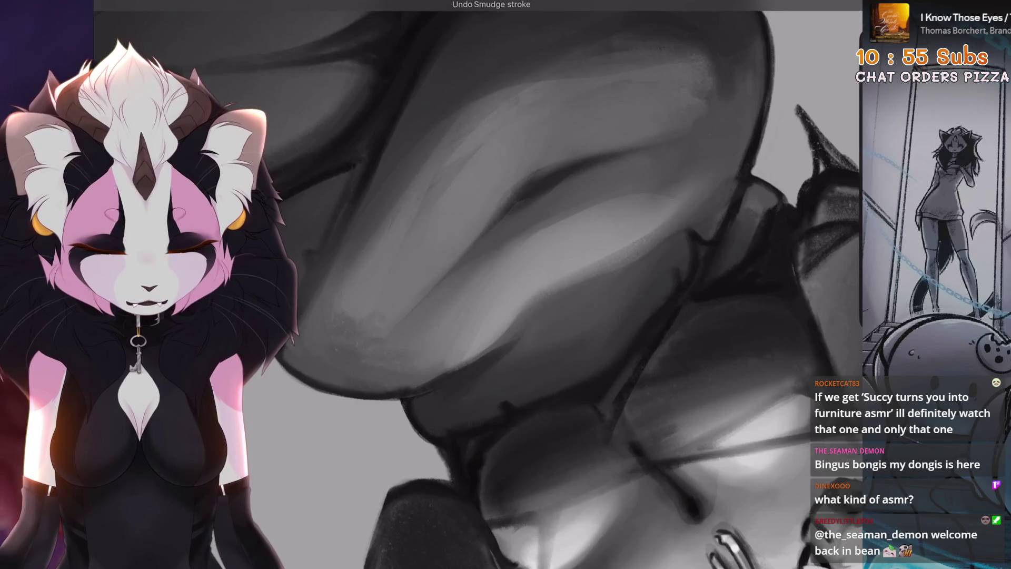
key(ctrl+z)
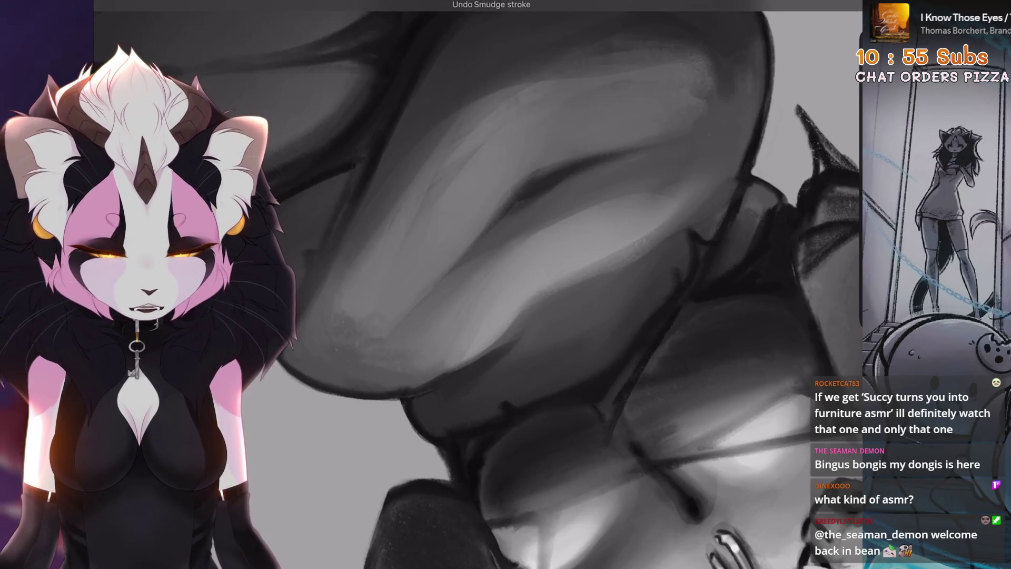
scroll(648, 169, down, 3)
scroll(505, 284, up, 3)
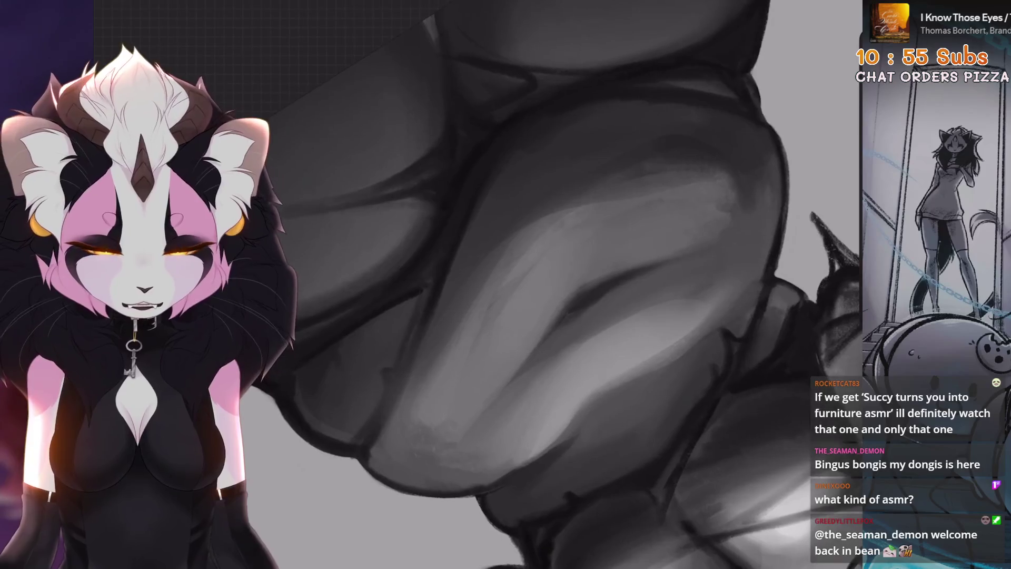
key(ctrl+z)
key(ctrl+z)
key(ctrl+z)
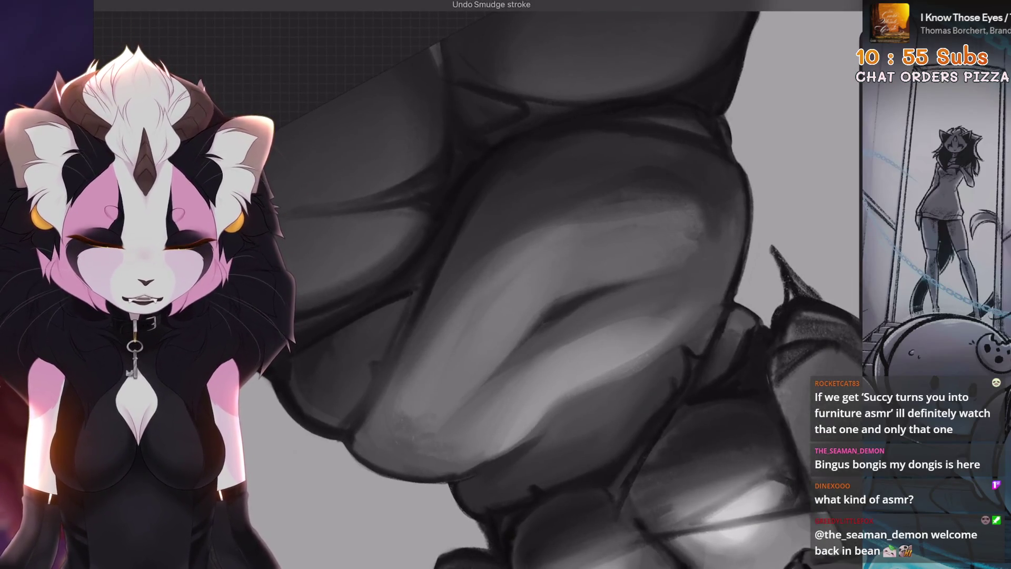
scroll(472, 397, up, 2)
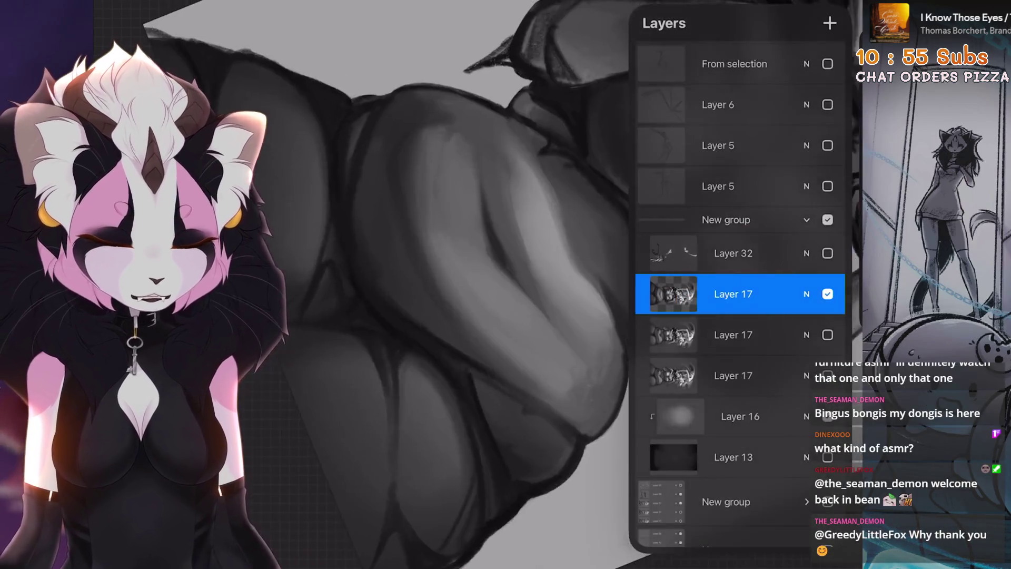
click(827, 294)
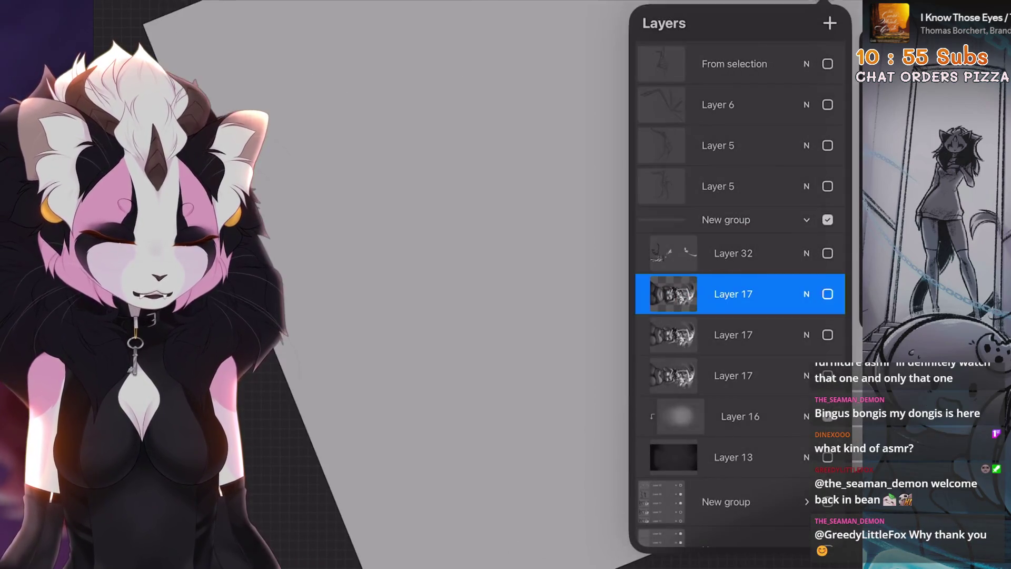
Toggle Layer 17 to compare, and test a lower-body blend stroke, undoing it
click(827, 294)
scroll(473, 284, down, 2)
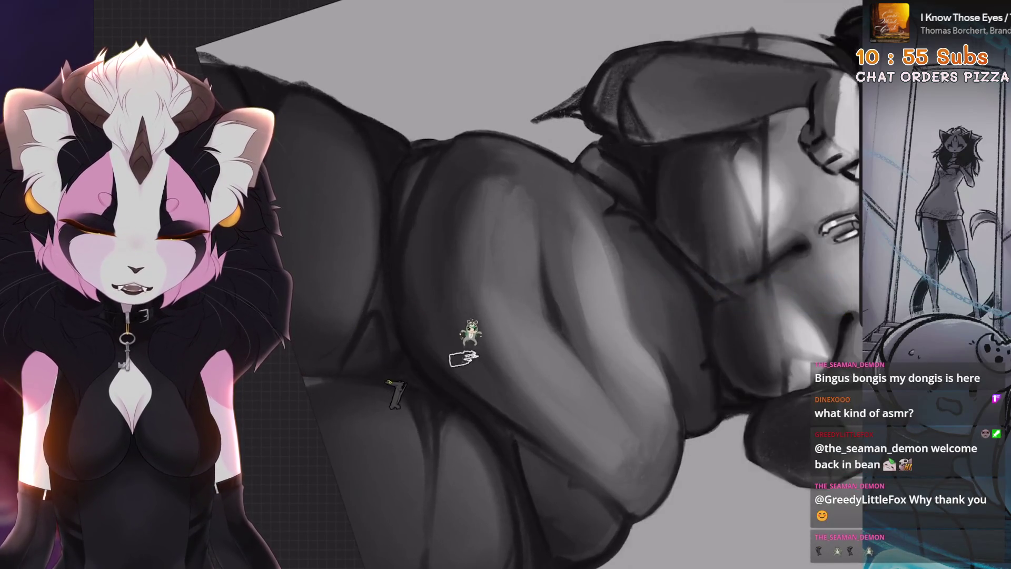
drag(461, 230, 462, 326)
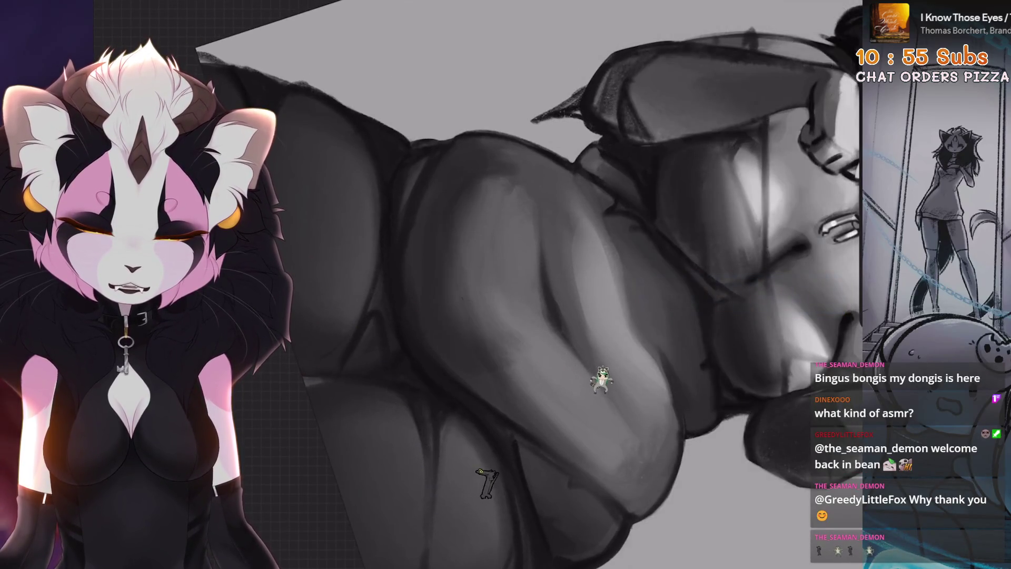
key(ctrl+z)
click(832, 293)
click(832, 293)
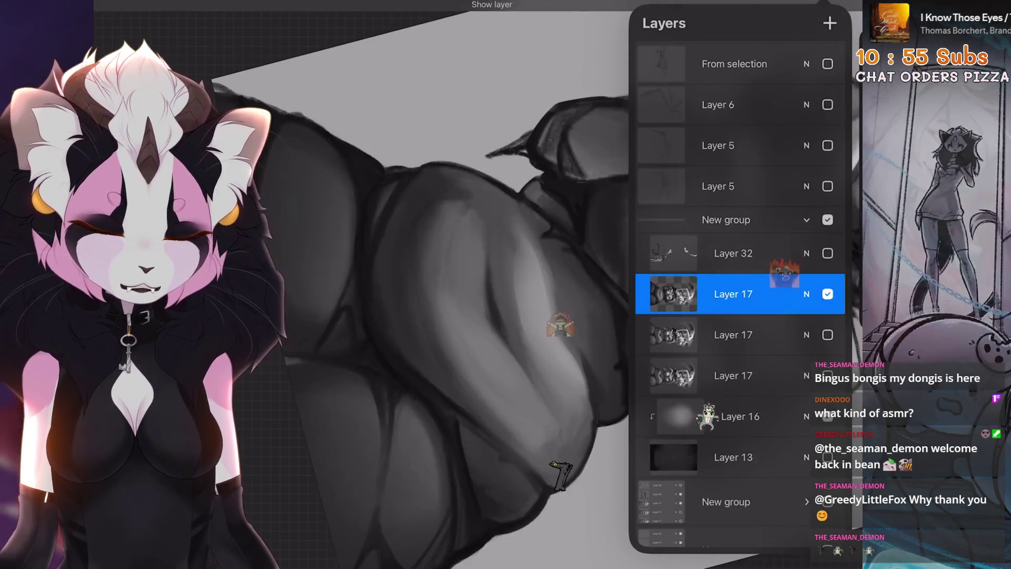
click(673, 294)
click(673, 294)
scroll(368, 284, down, 5)
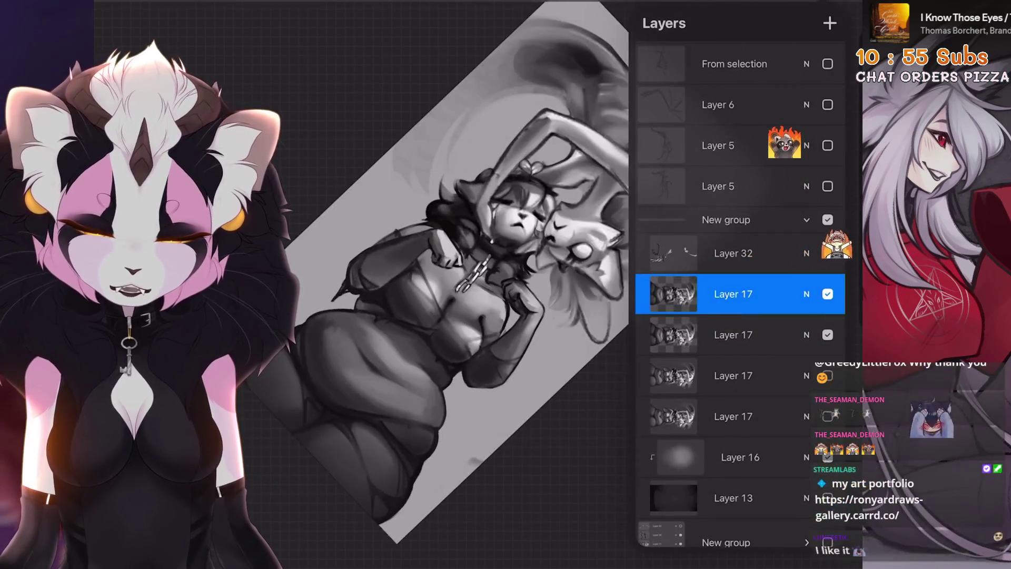
Step through undo and redo to remove the extra Layer 17 duplicate
key(ctrl+shift+z)
key(ctrl+z)
key(ctrl+z)
key(ctrl+z)
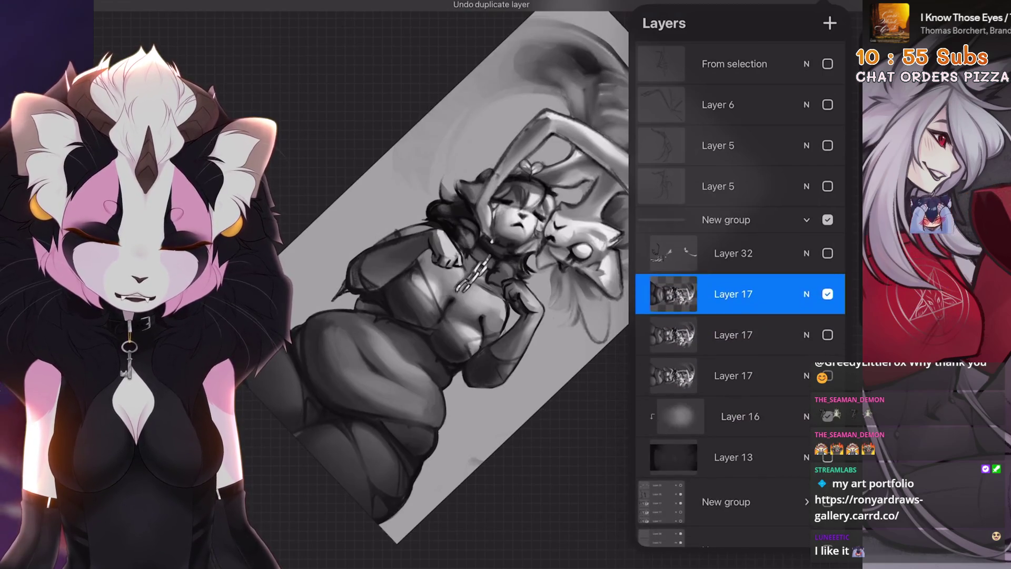
key(ctrl+z)
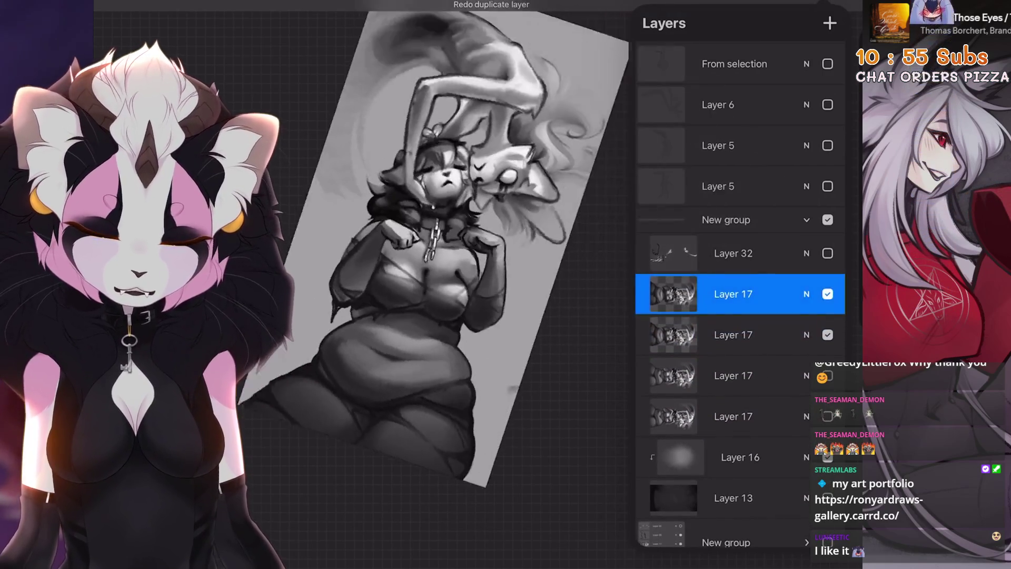
key(ctrl+shift+z)
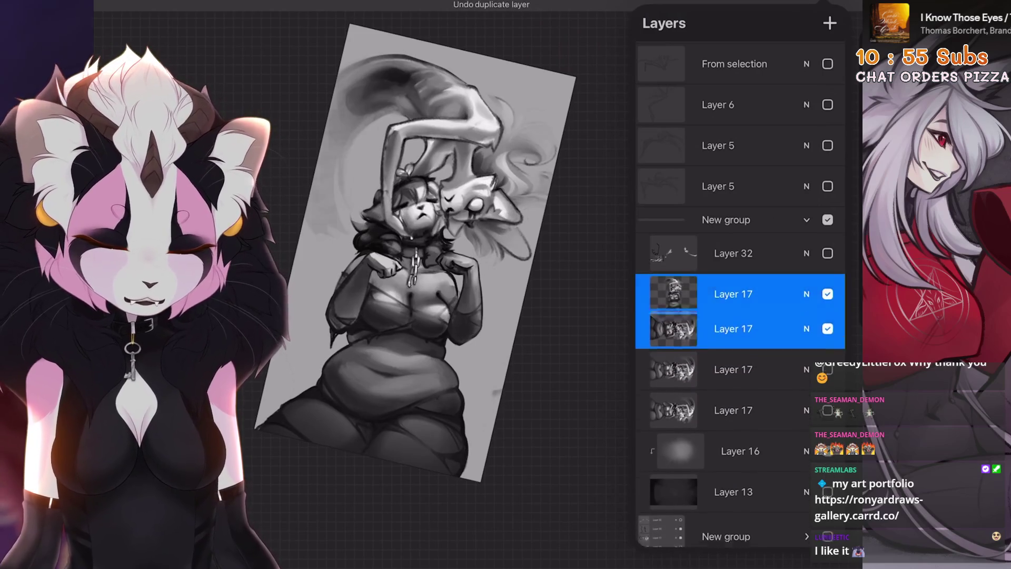
key(ctrl+z)
mouse_move(790, 294)
mouse_down()
mouse_move(663, 294)
mouse_move(789, 294)
mouse_up()
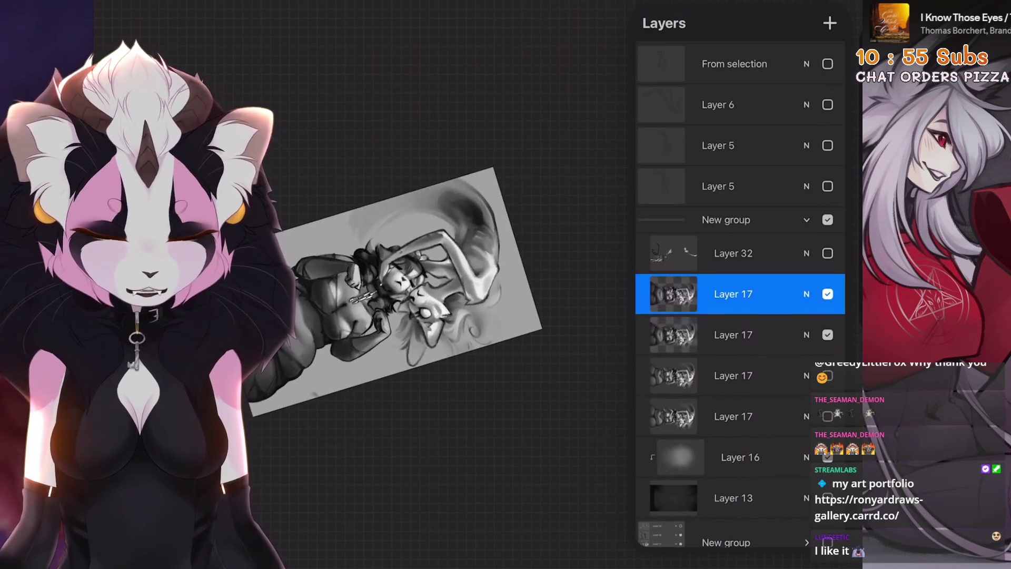
scroll(422, 273, up, 3)
scroll(654, 264, down, 2)
Switch to an Airbrushing brush and merge Layer 17 down into the layer below
click(655, 388)
drag(400, 321, 447, 295)
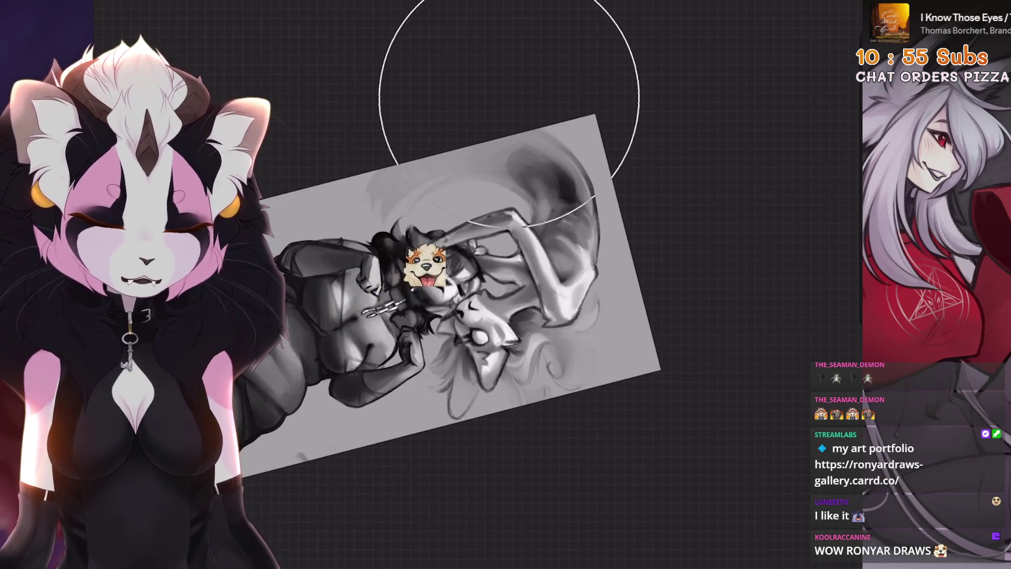
drag(448, 295, 400, 237)
click(674, 293)
click(673, 294)
click(674, 293)
click(558, 393)
mouse_move(400, 237)
mouse_down()
mouse_move(389, 237)
mouse_move(449, 282)
mouse_up()
scroll(449, 281, up, 3)
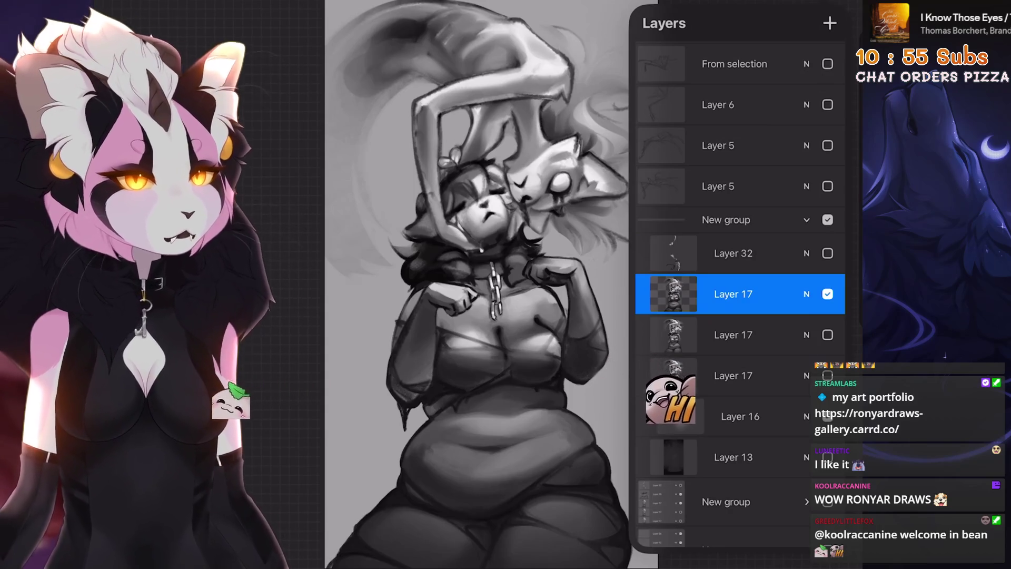
scroll(473, 284, up, 3)
Undo stray smudges on the torso and chest, turning the canvas to a new angle
scroll(458, 252, up, 5)
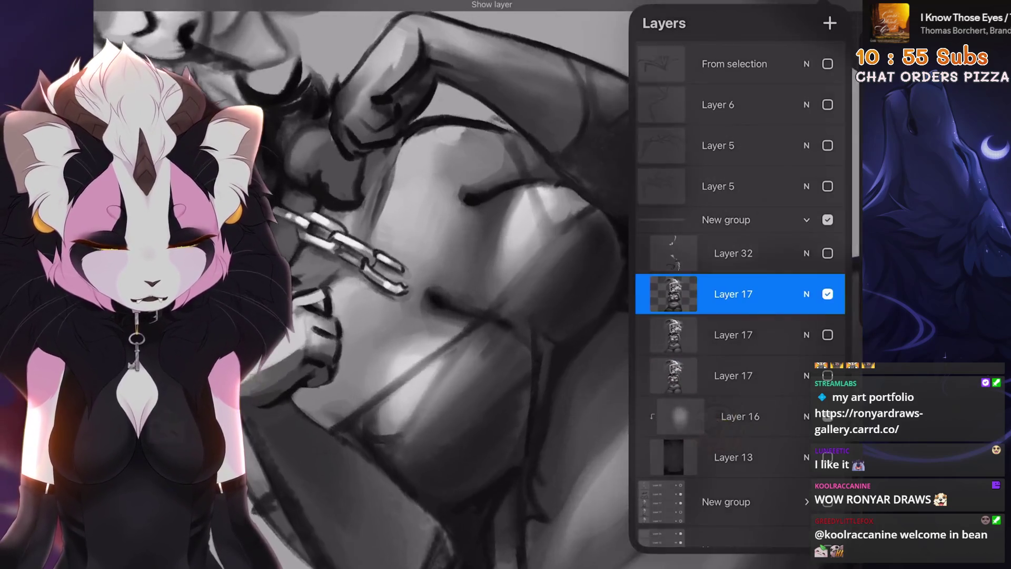
scroll(527, 284, up, 2)
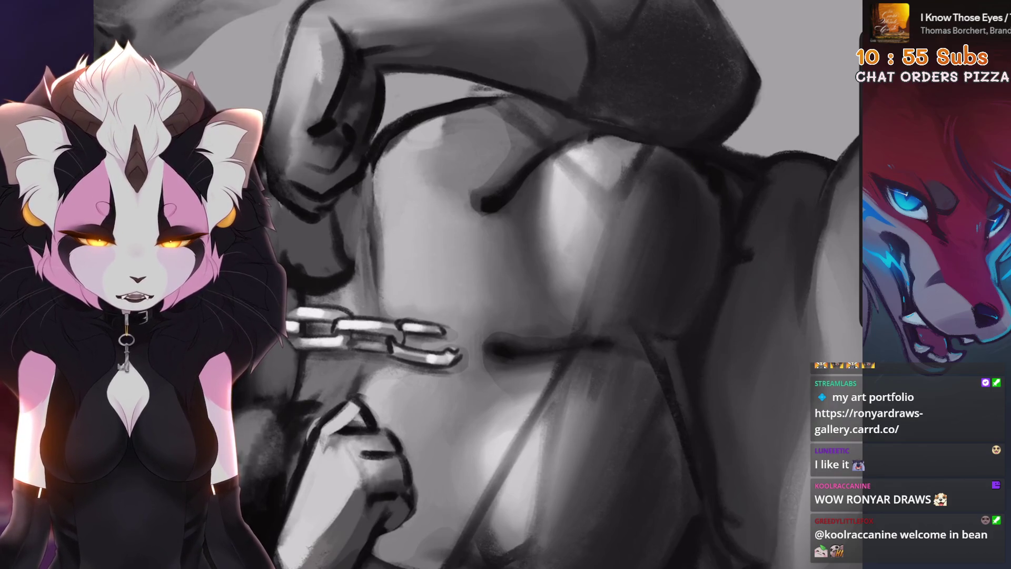
scroll(526, 284, down, 3)
key(ctrl+z)
scroll(415, 310, down, 1)
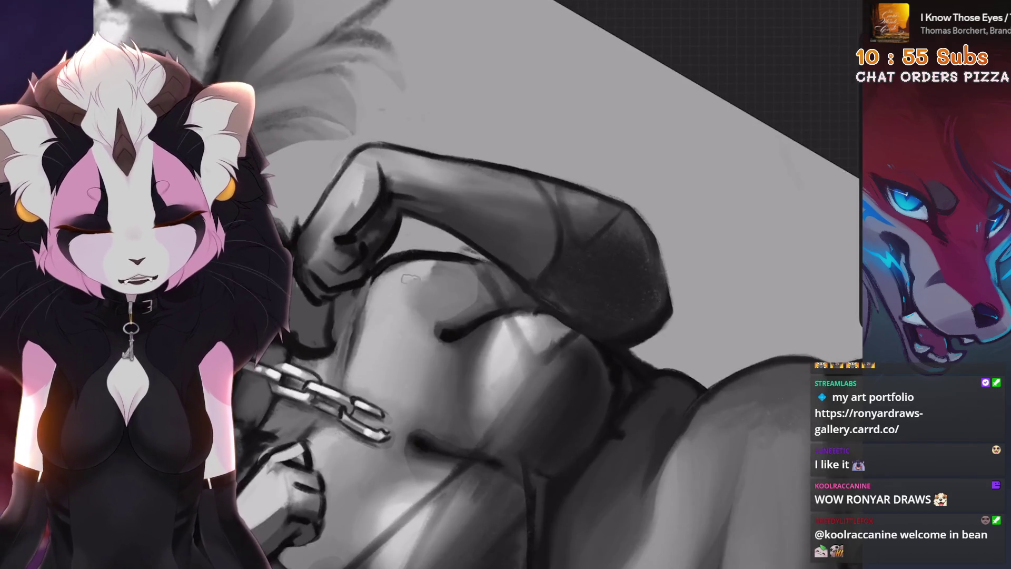
scroll(440, 278, up, 2)
key(ctrl+z)
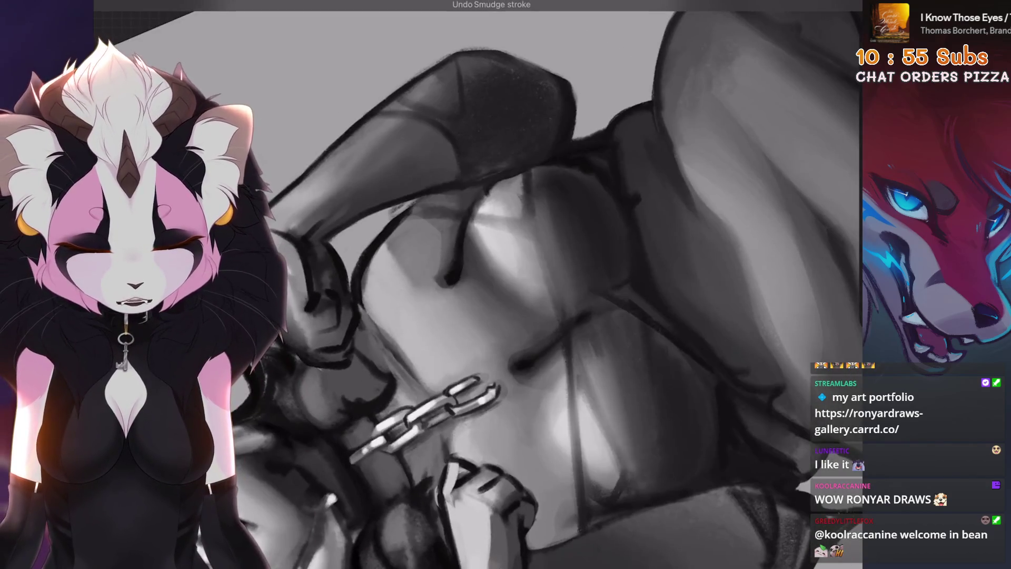
drag(405, 283, 340, 355)
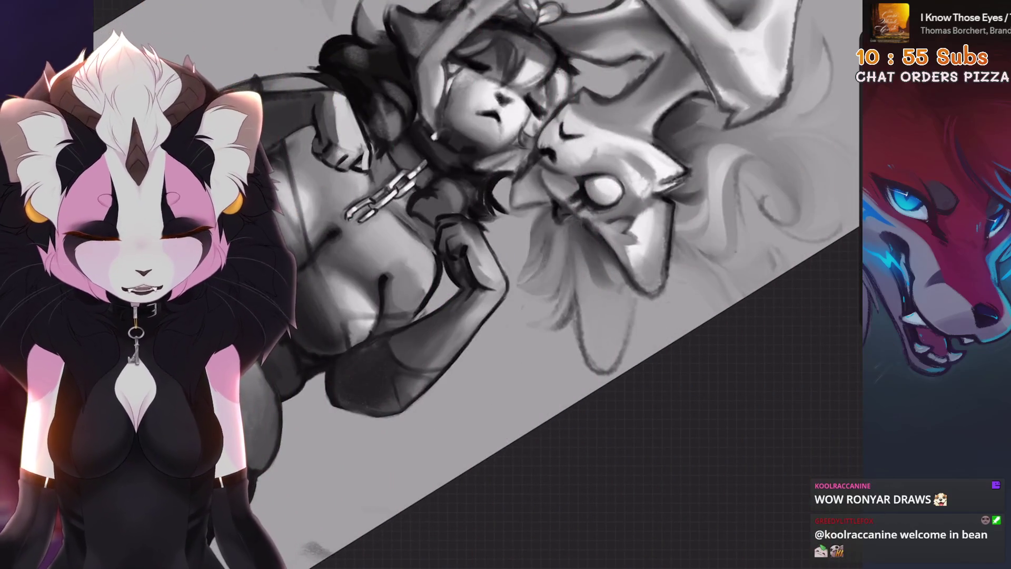
scroll(526, 264, up, 3)
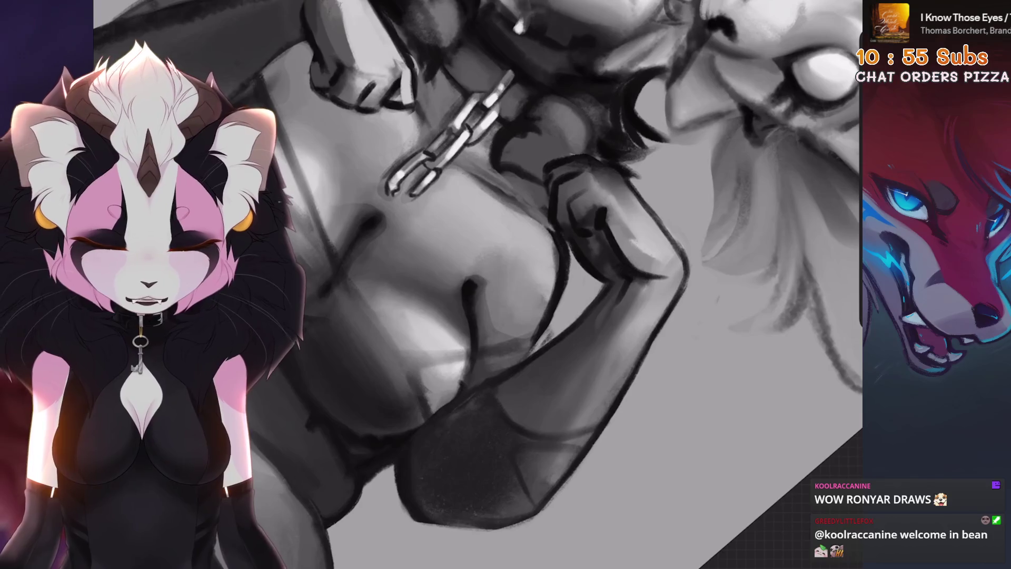
key(ctrl+z)
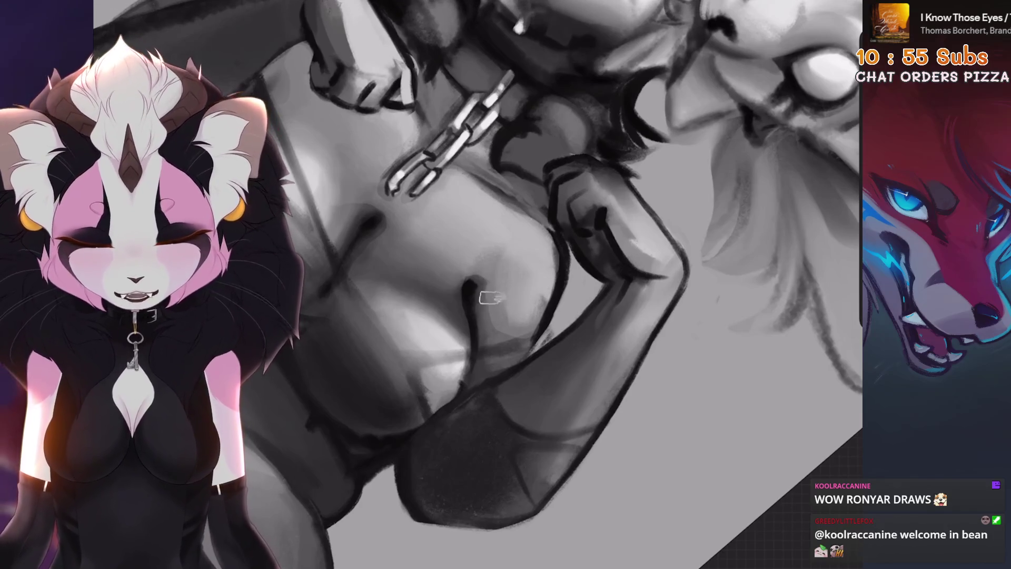
scroll(534, 252, up, 2)
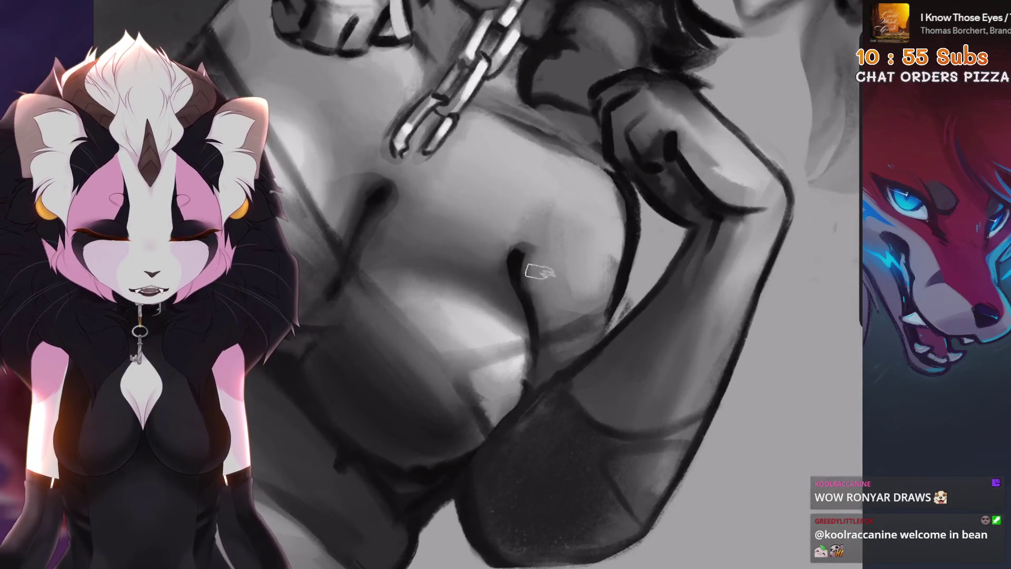
Blend shading beside the arm and across the fist and chest, undoing each bad stroke
drag(535, 279, 537, 316)
scroll(526, 284, down, 3)
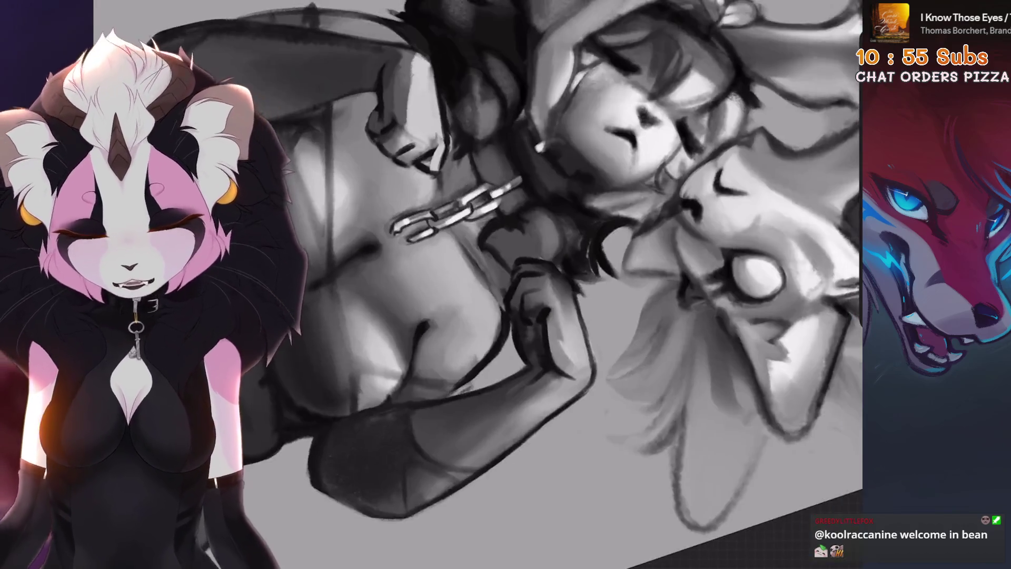
key(ctrl+z)
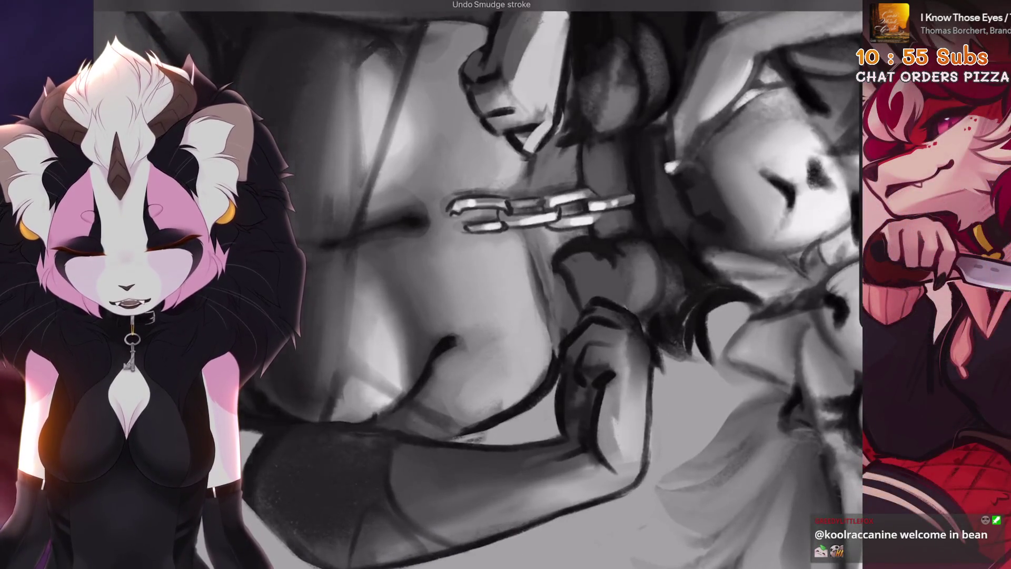
scroll(526, 284, up, 2)
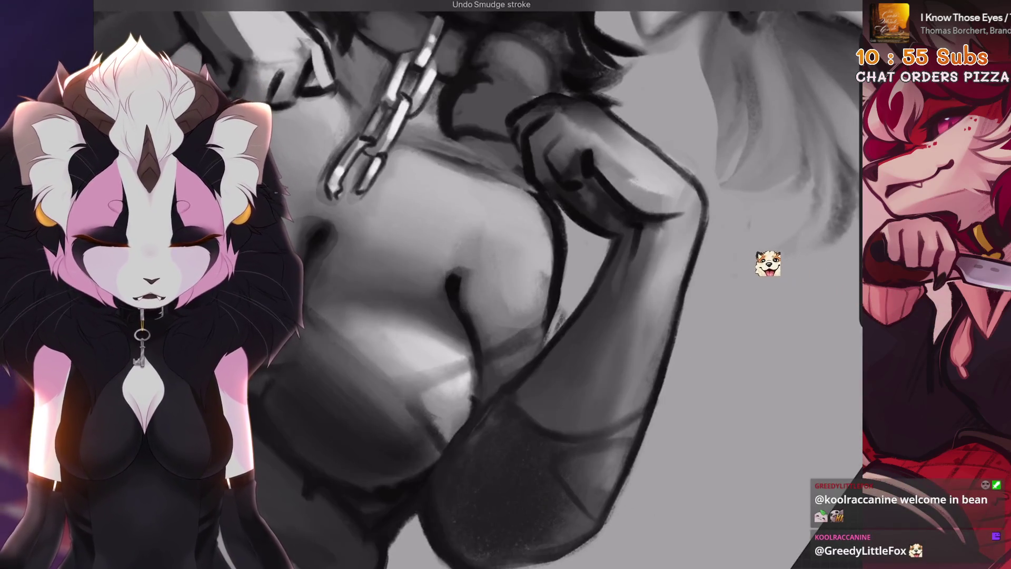
scroll(768, 264, up, 2)
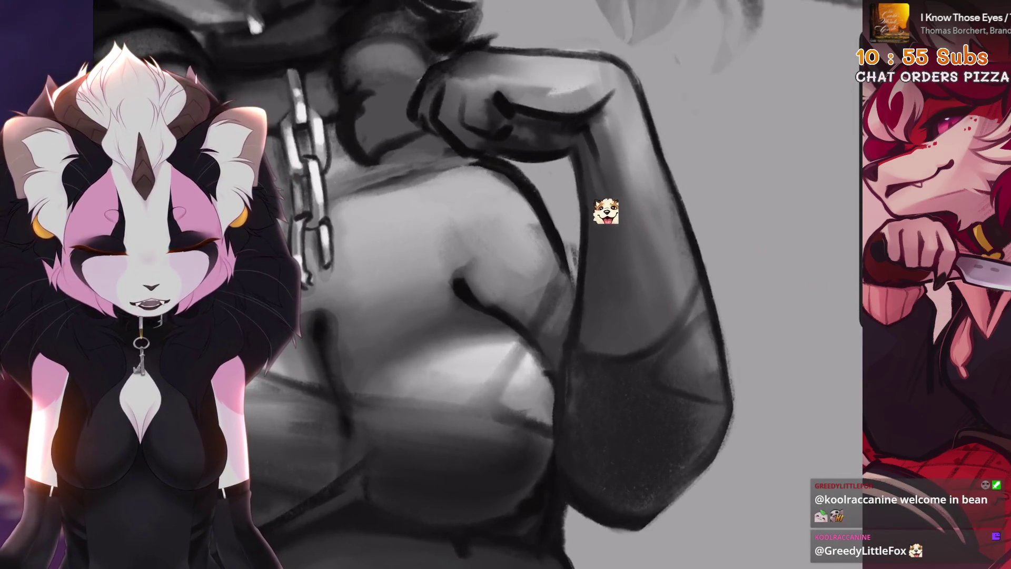
scroll(476, 285, up, 2)
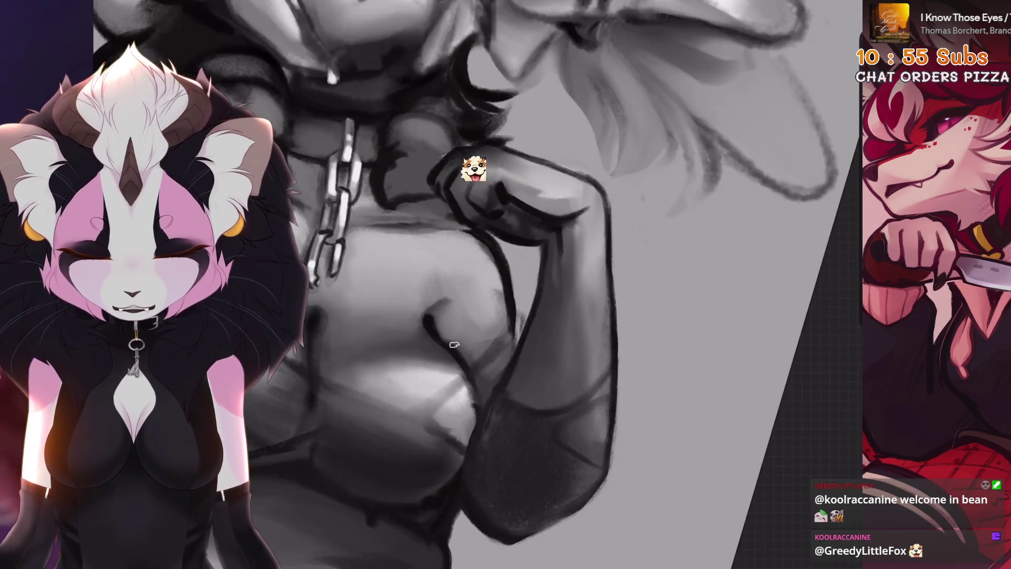
scroll(442, 300, up, 2)
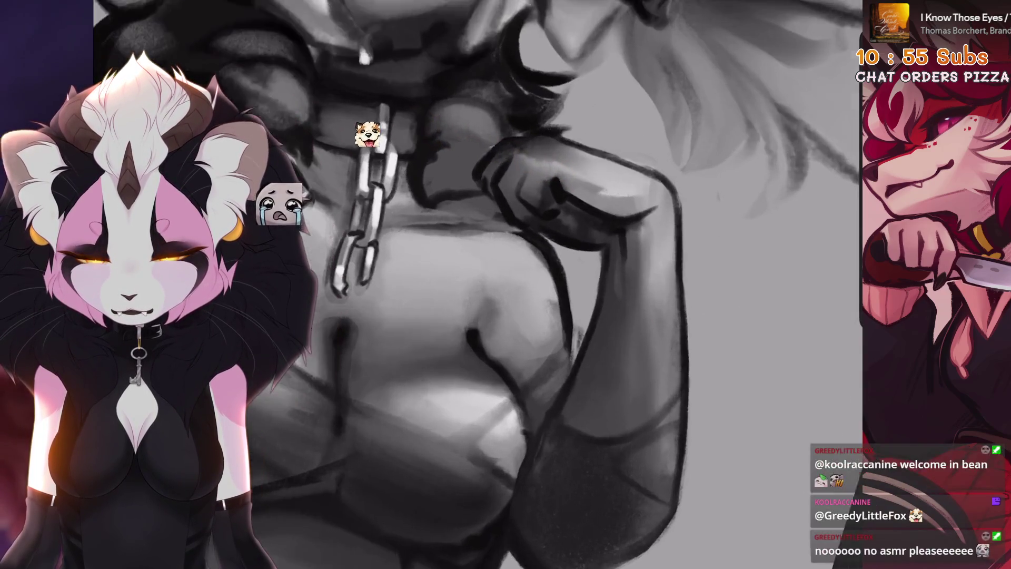
scroll(527, 284, down, 2)
drag(487, 322, 467, 369)
key(ctrl+z)
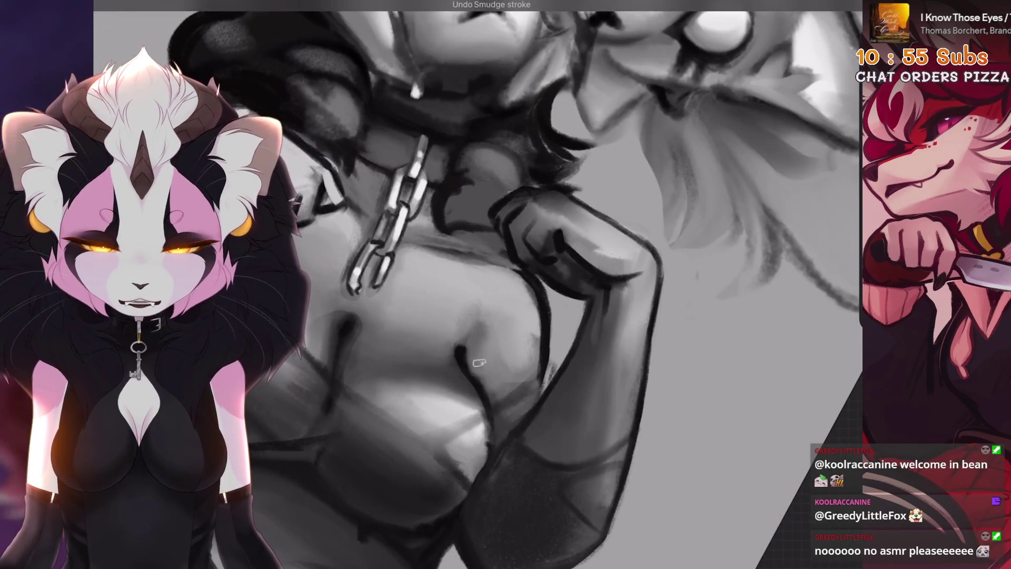
scroll(527, 284, up, 2)
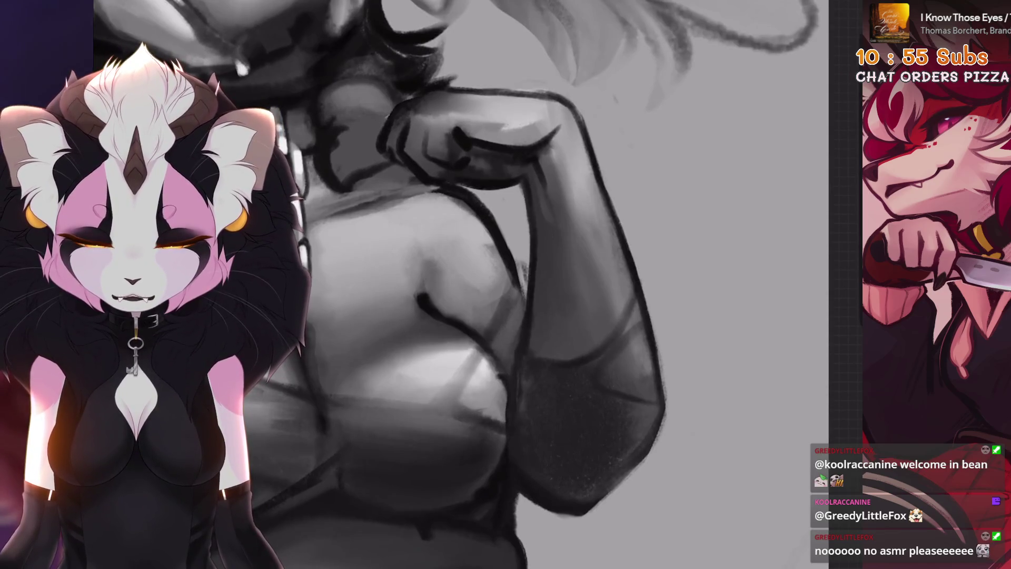
scroll(508, 364, down, 3)
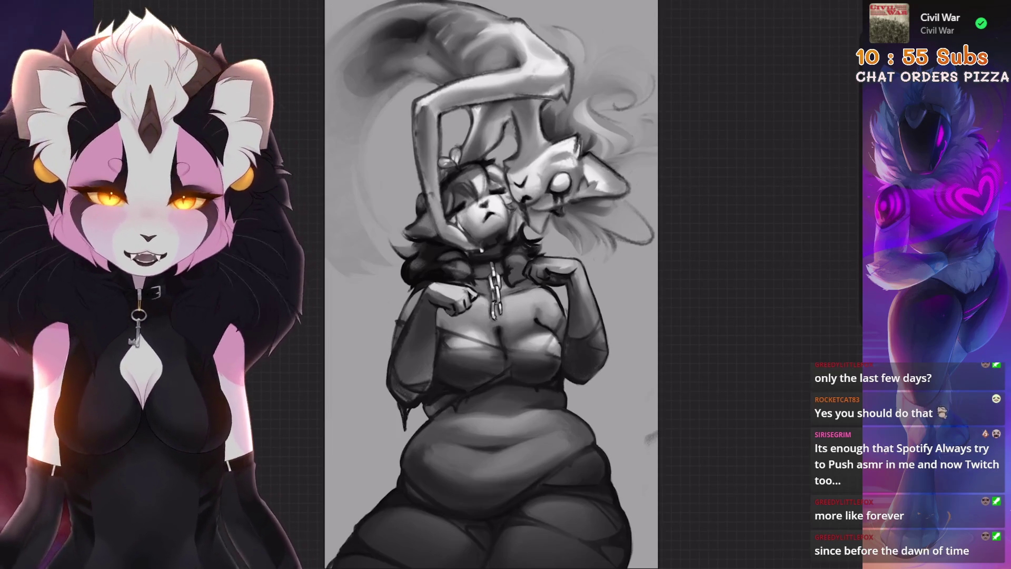
scroll(463, 295, up, 5)
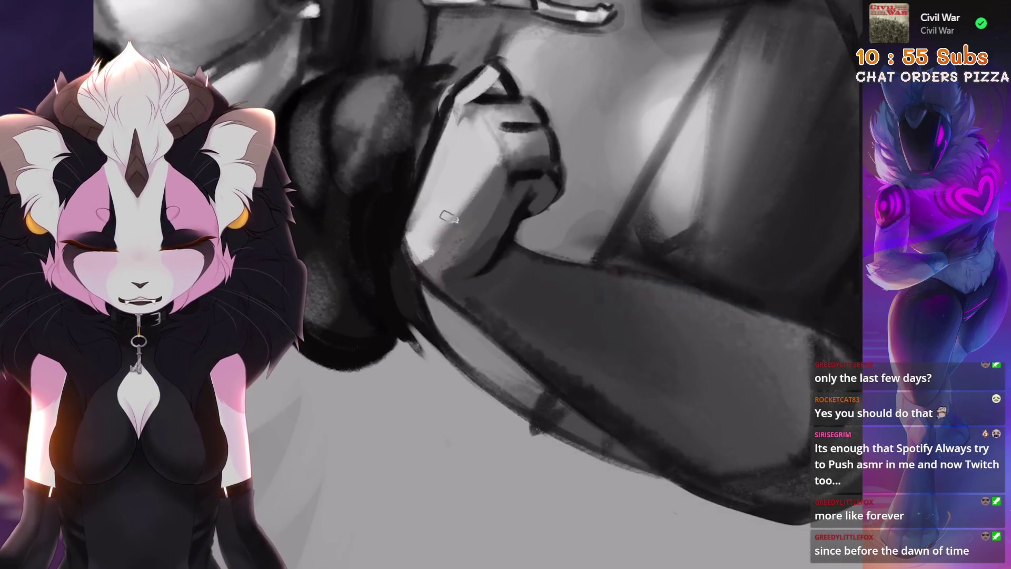
Blend a light stroke across the lower edge of the hand, then undo the last smudge
scroll(487, 174, down, 3)
scroll(487, 210, down, 2)
drag(396, 369, 490, 358)
scroll(484, 284, down, 3)
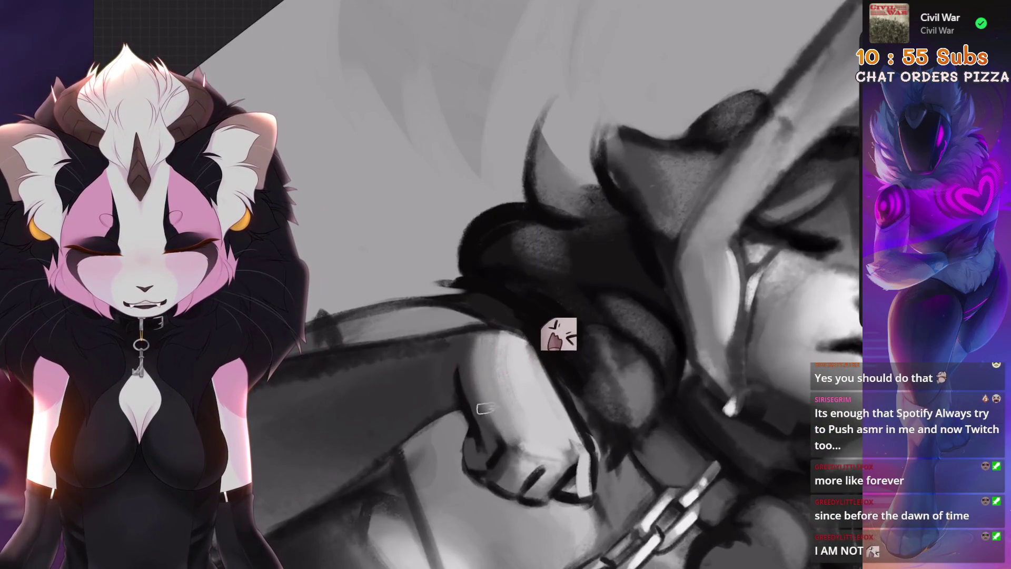
scroll(526, 347, up, 3)
key(ctrl+z)
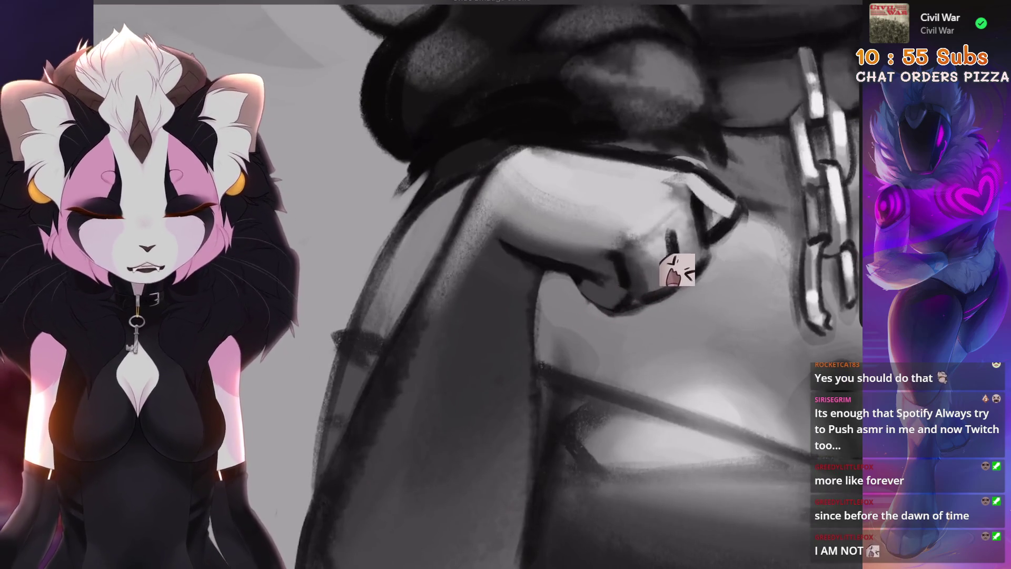
scroll(667, 271, down, 2)
scroll(568, 333, up, 2)
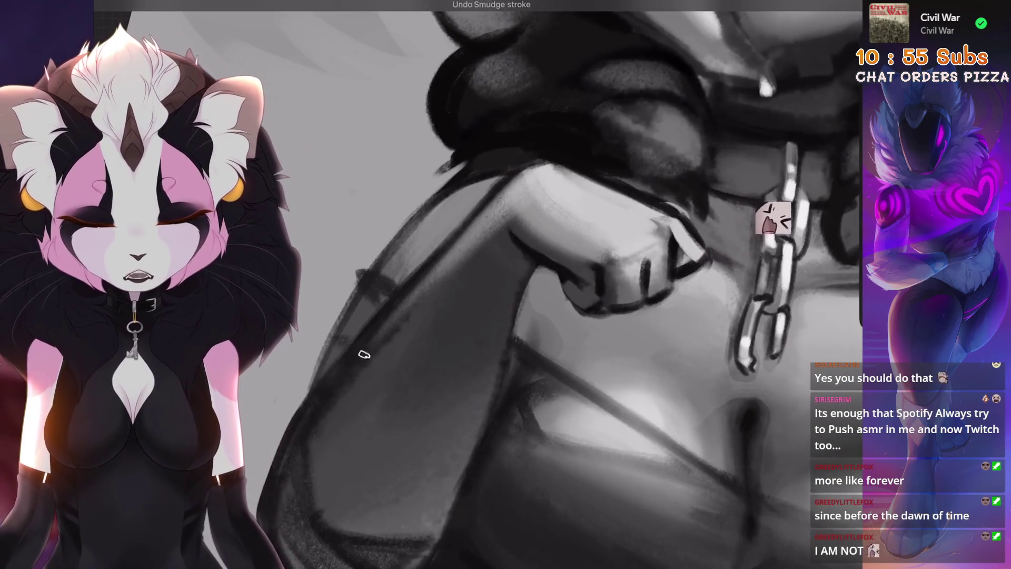
scroll(526, 284, down, 3)
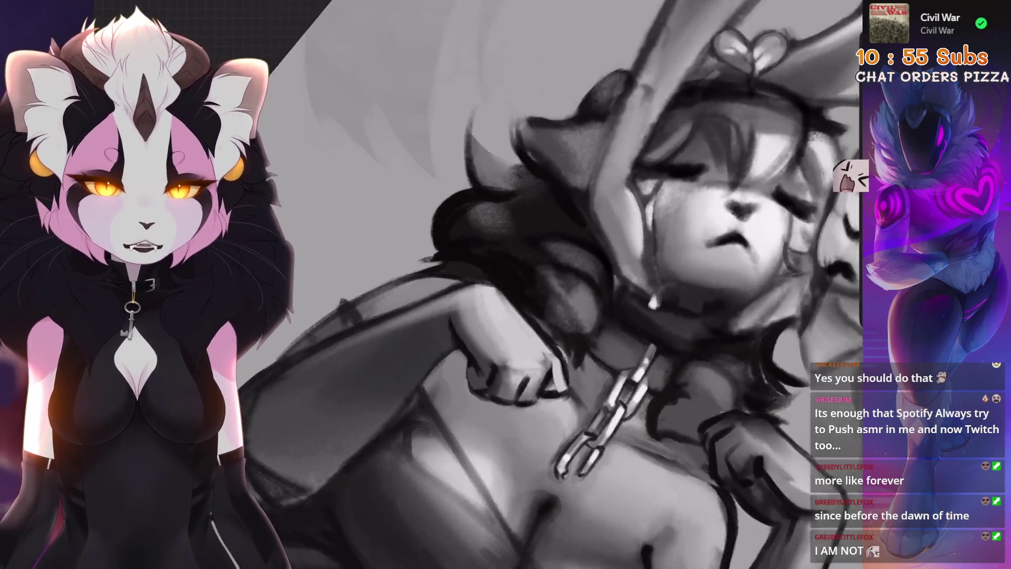
scroll(526, 284, up, 2)
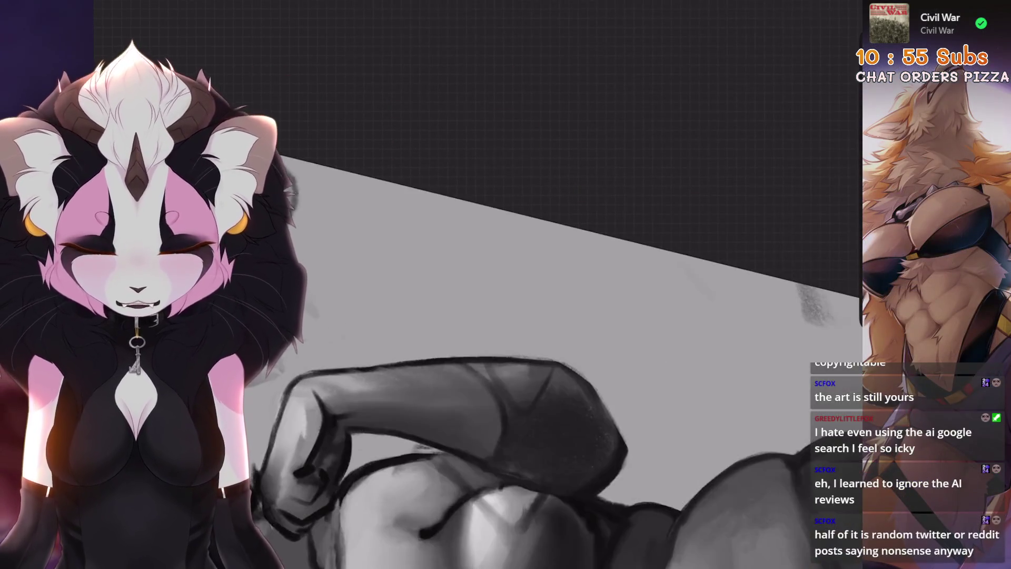
Try smudge strokes on the arm and a small patch near the fist, undoing each one
key(ctrl+z)
drag(400, 337, 458, 281)
key(ctrl+z)
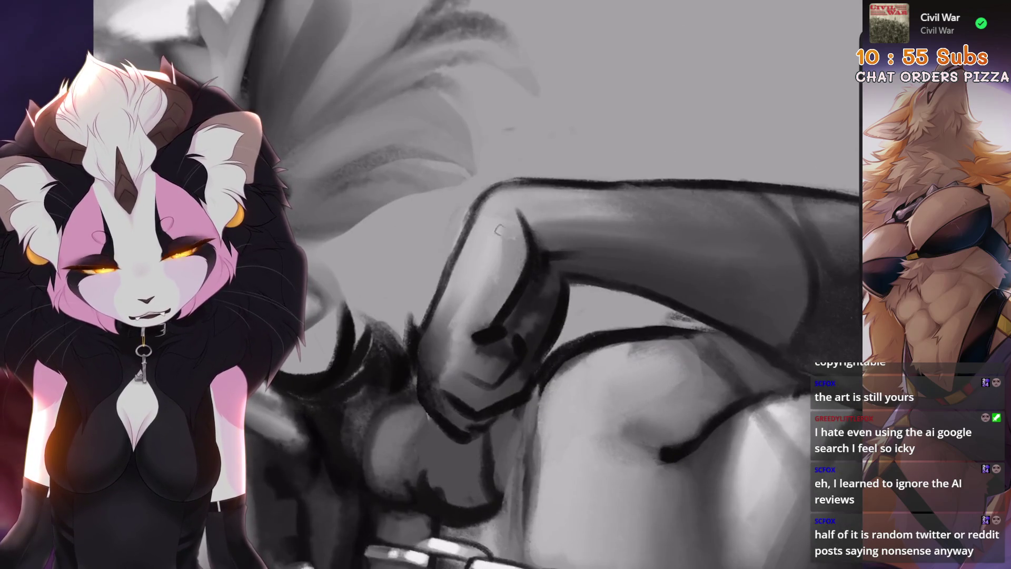
drag(458, 332, 442, 368)
key(ctrl+z)
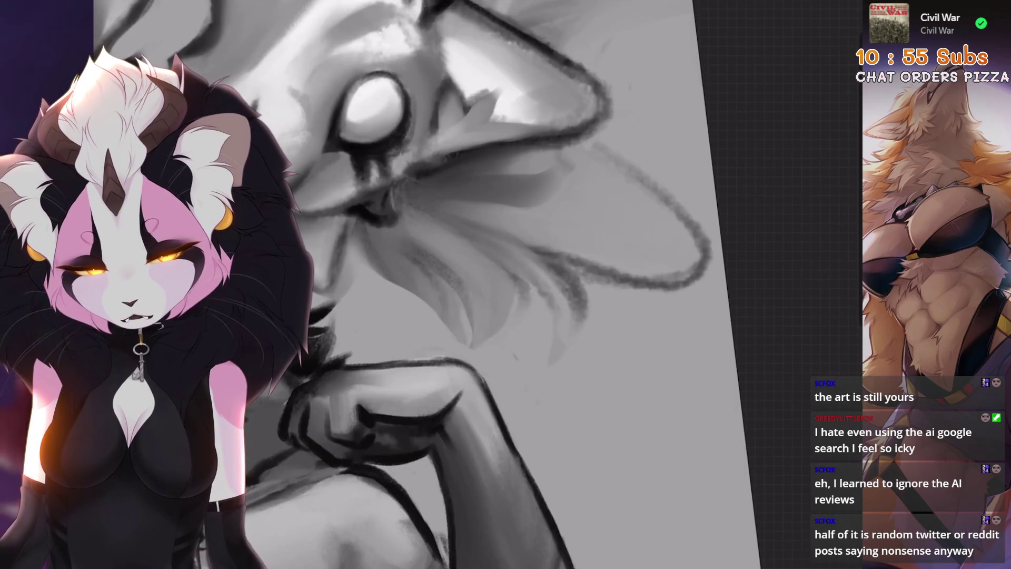
key(ctrl+z)
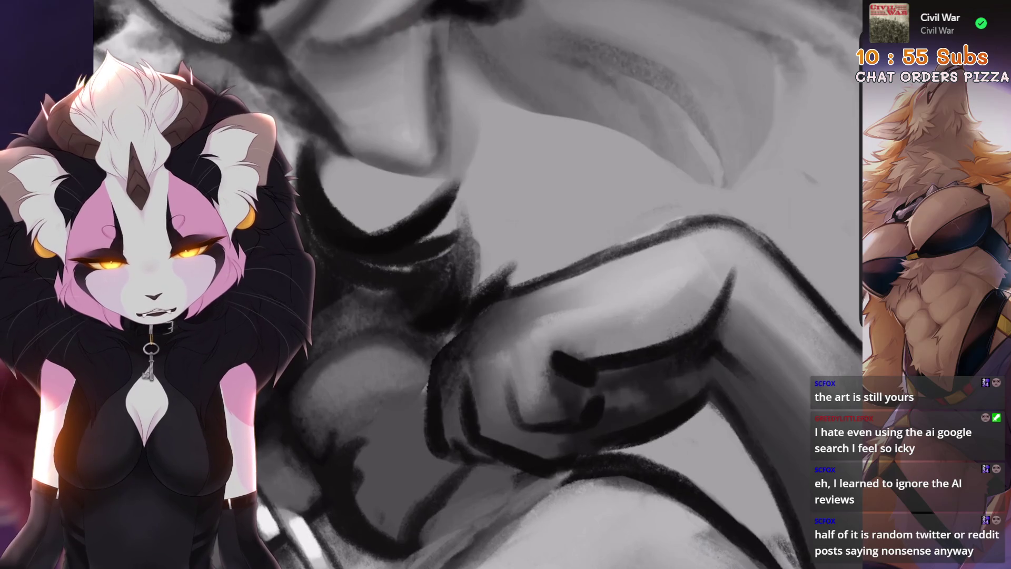
scroll(506, 284, down, 5)
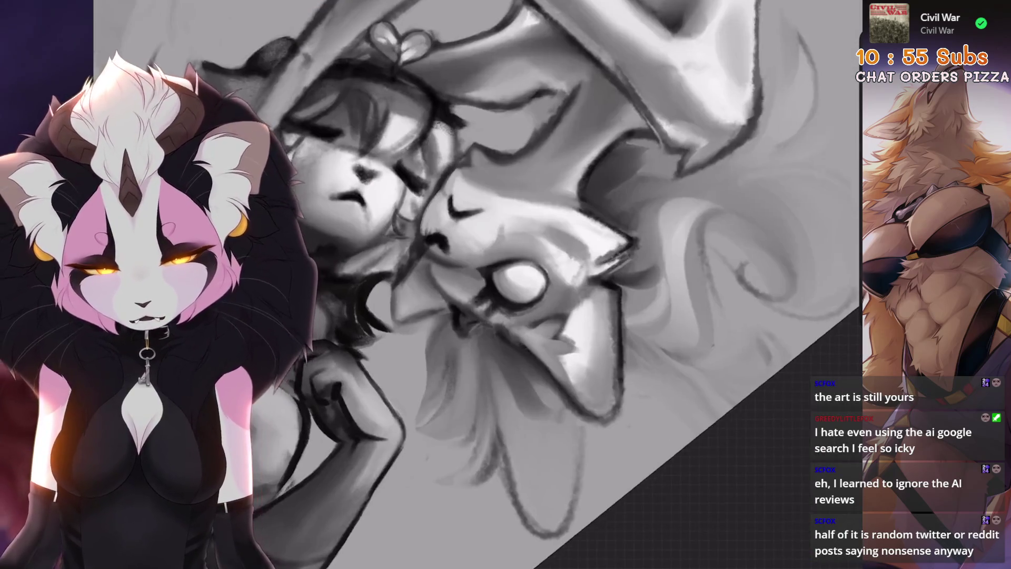
scroll(505, 284, up, 5)
scroll(506, 284, up, 2)
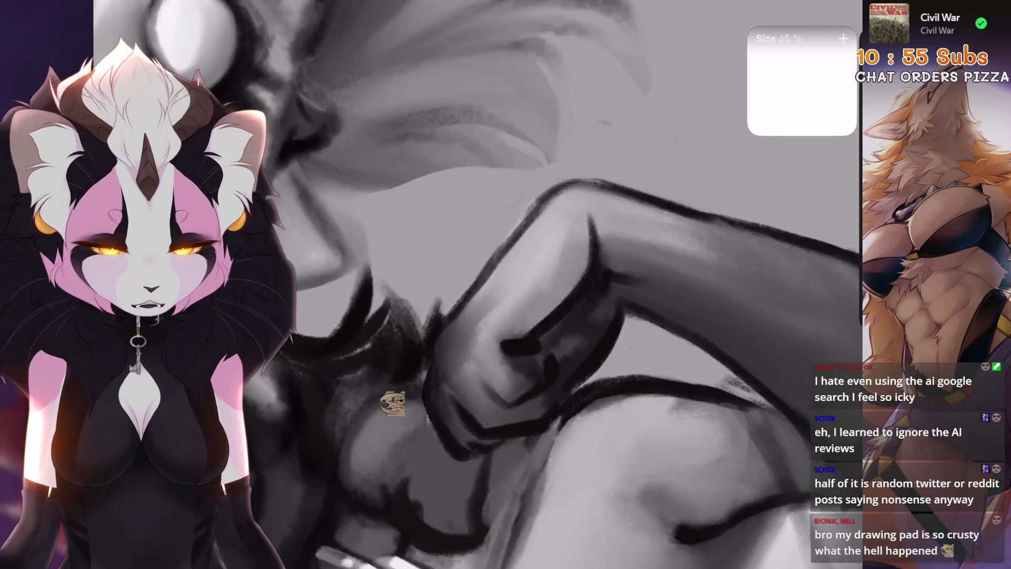
click(713, 2)
Choose a pencil brush from the Sketching brush set
scroll(632, 263, up, 3)
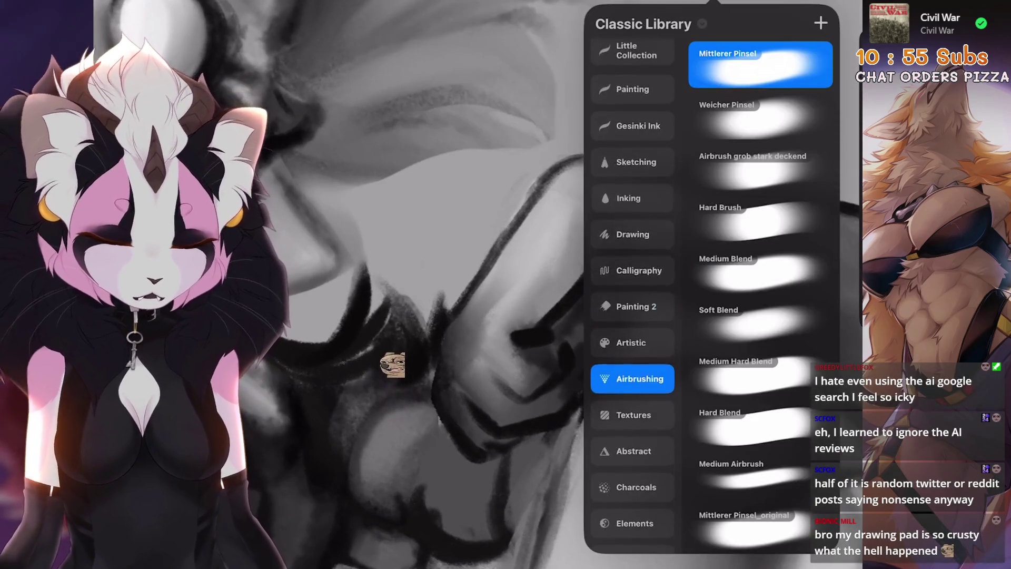
click(632, 156)
click(758, 282)
click(714, 2)
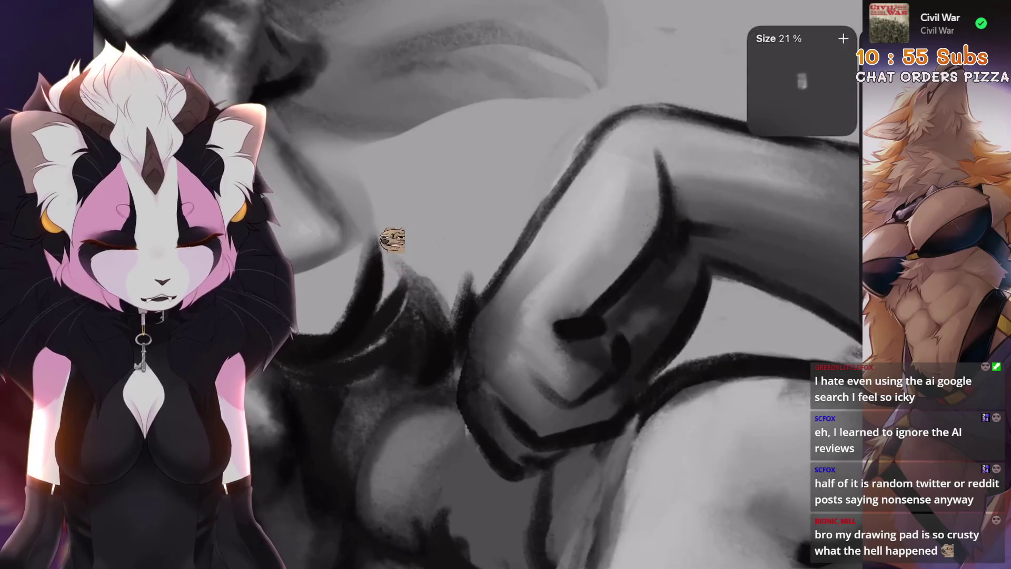
Paint light grey shading strokes along the clenched fist, redoing two strokes that failed
scroll(505, 285, down, 2)
scroll(506, 284, up, 1)
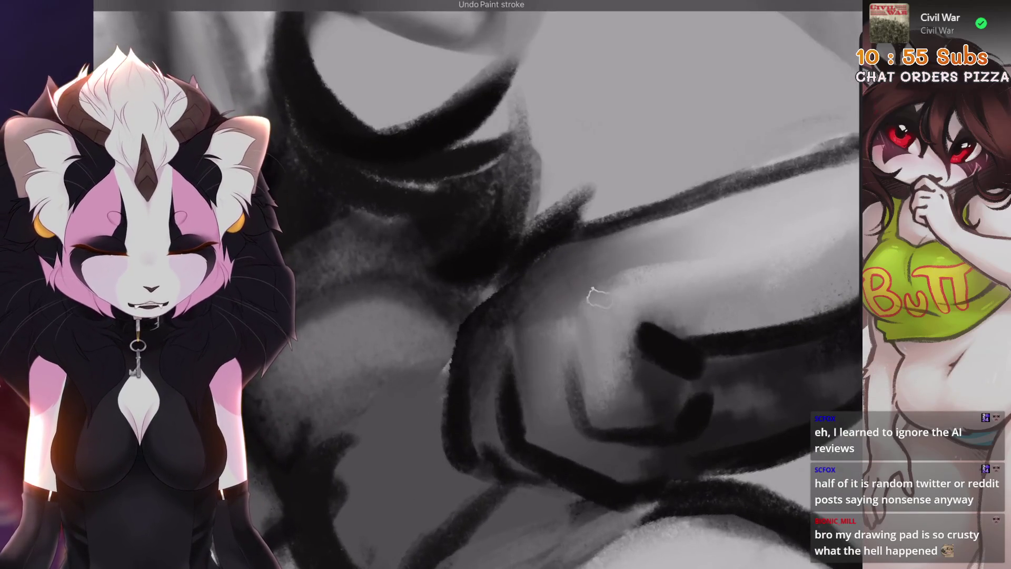
drag(581, 358, 591, 405)
mouse_move(550, 311)
mouse_down()
mouse_move(529, 426)
mouse_move(537, 439)
mouse_up()
key(ctrl+z)
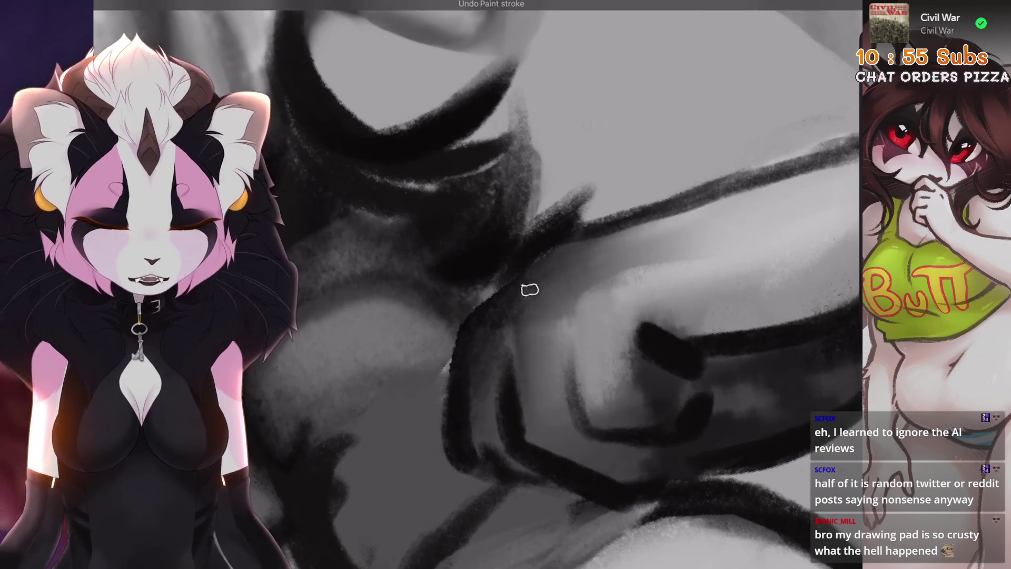
drag(528, 289, 534, 426)
drag(524, 313, 529, 374)
drag(477, 447, 490, 320)
key(ctrl+z)
drag(481, 443, 487, 311)
Add light highlights on the wrist band and a small darker stroke near the wrist
scroll(490, 320, down, 5)
scroll(544, 273, up, 5)
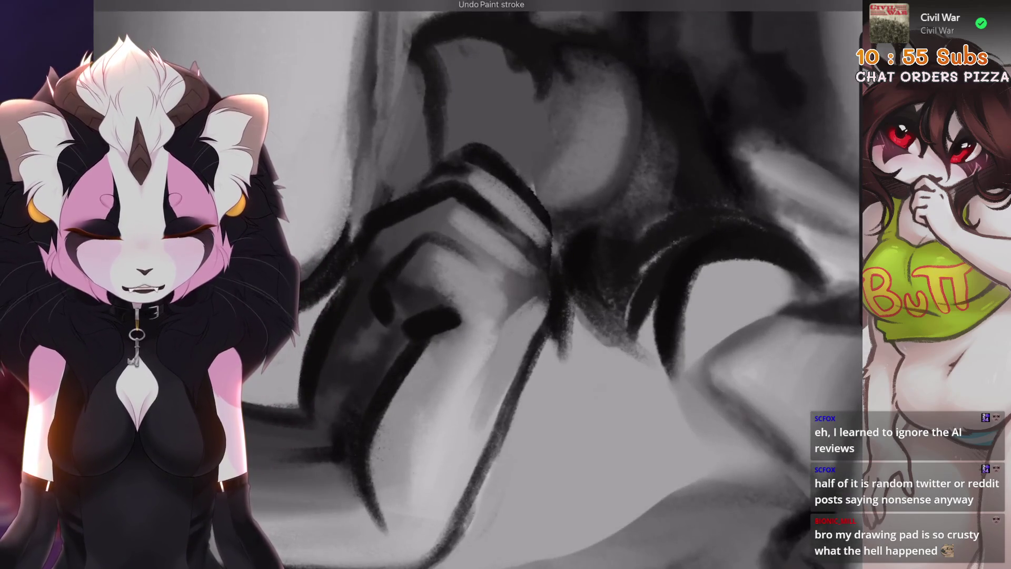
scroll(526, 316, up, 1)
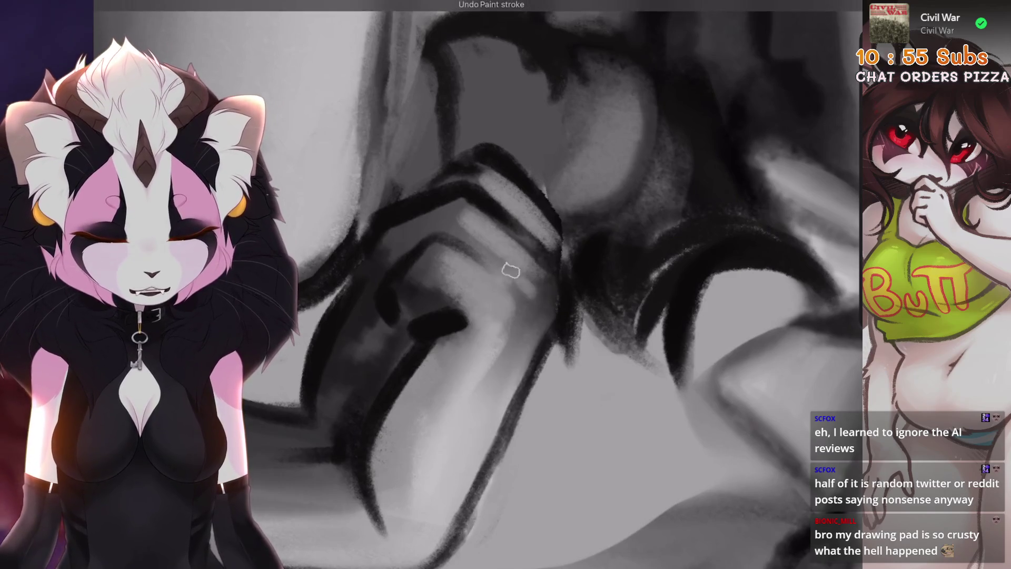
scroll(434, 336, down, 3)
drag(474, 305, 473, 345)
scroll(473, 344, down, 2)
scroll(472, 345, up, 3)
scroll(473, 348, up, 2)
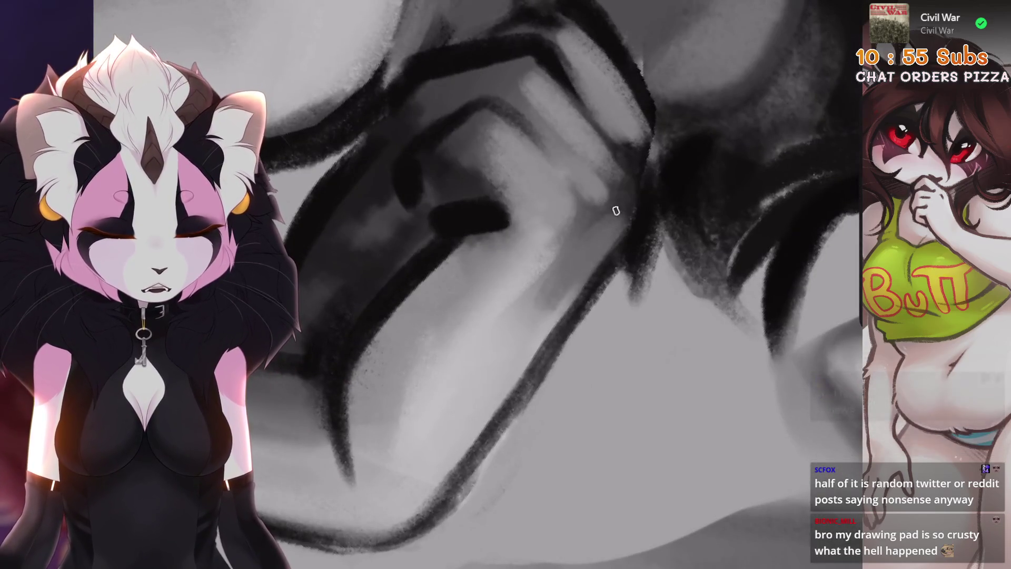
scroll(616, 211, down, 2)
drag(508, 308, 463, 345)
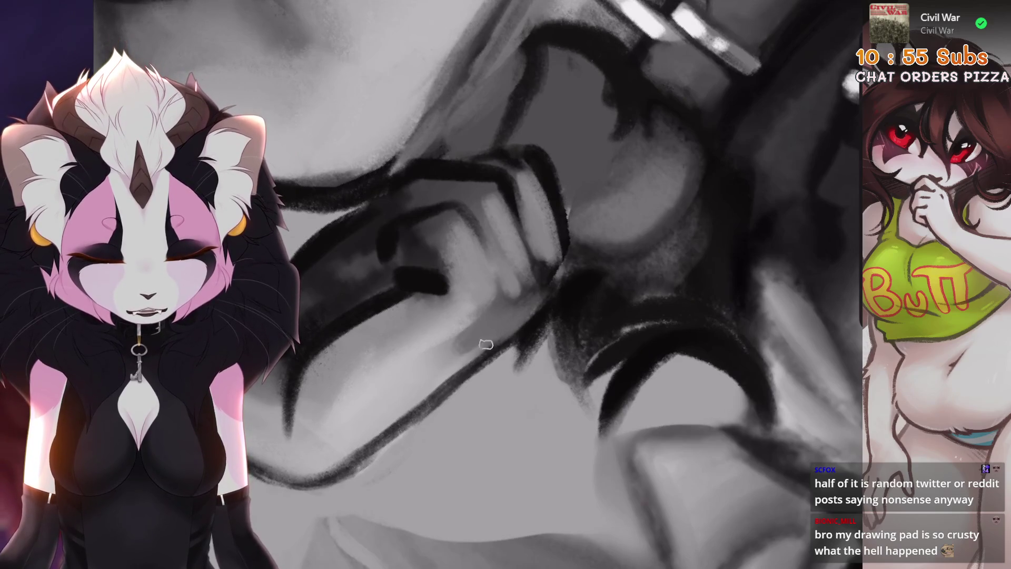
scroll(498, 332, down, 2)
scroll(498, 332, up, 3)
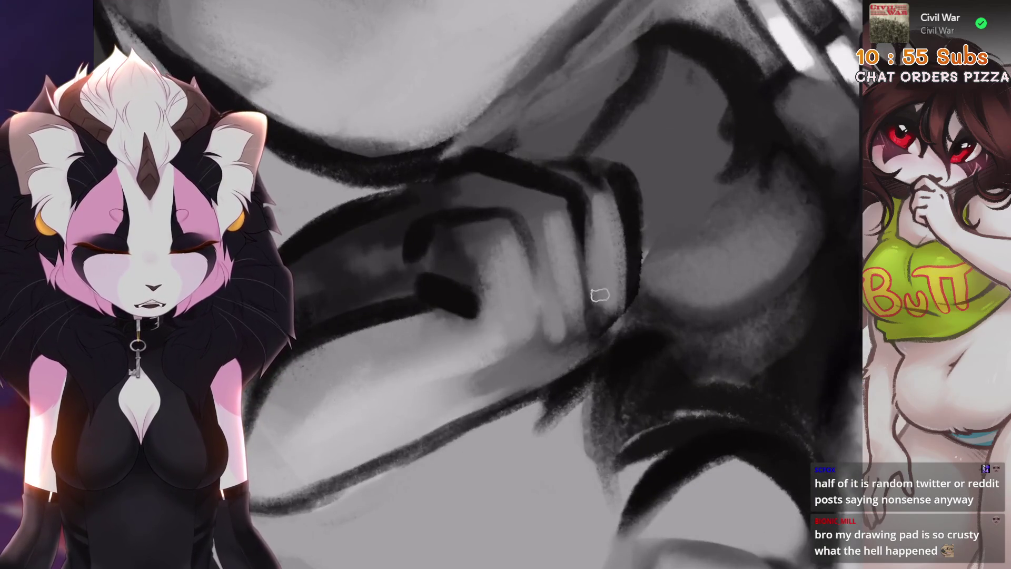
scroll(600, 288, down, 3)
scroll(600, 288, up, 3)
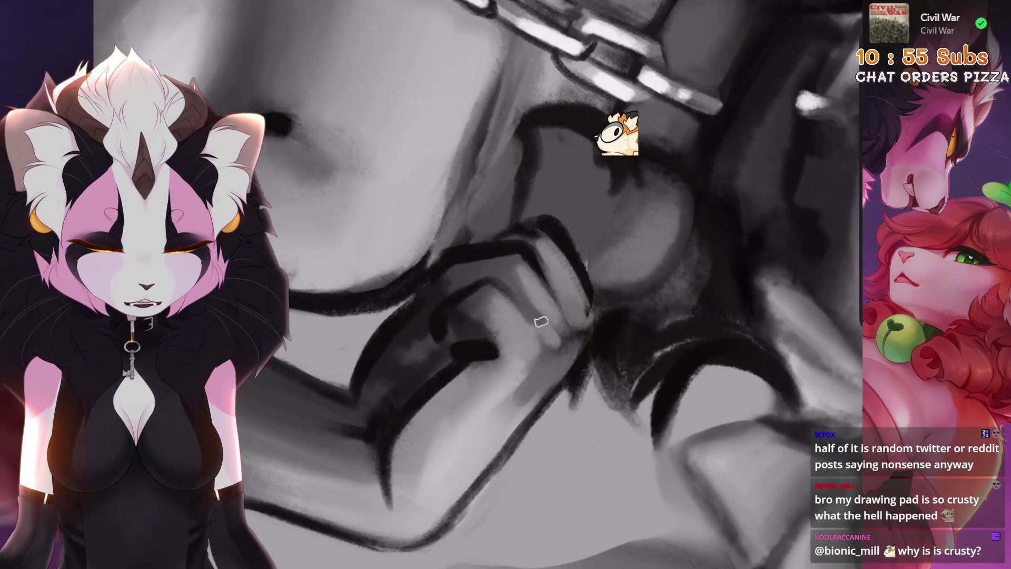
scroll(541, 322, down, 3)
scroll(492, 336, up, 3)
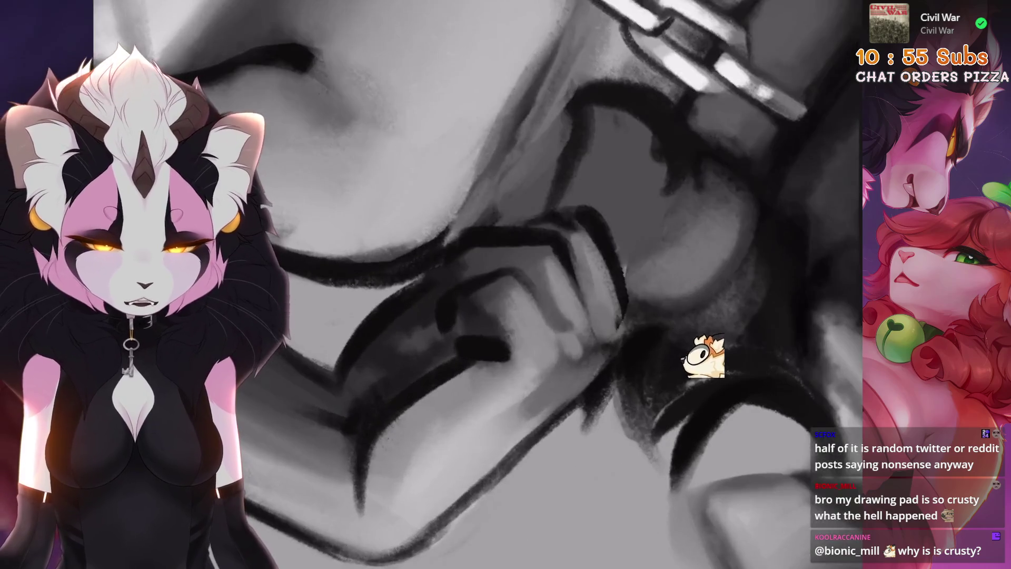
scroll(592, 314, down, 1)
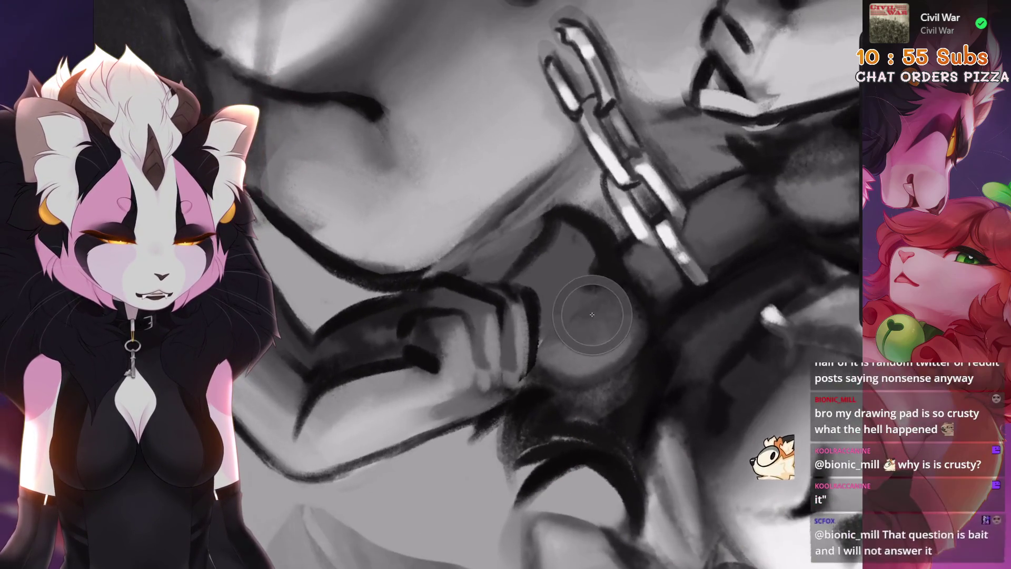
scroll(506, 356, up, 3)
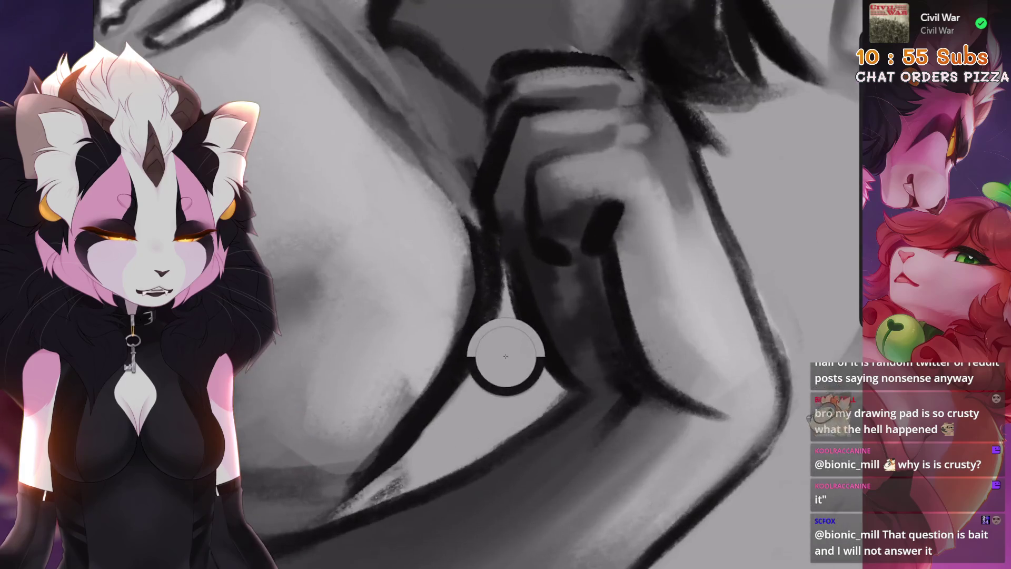
scroll(506, 356, down, 1)
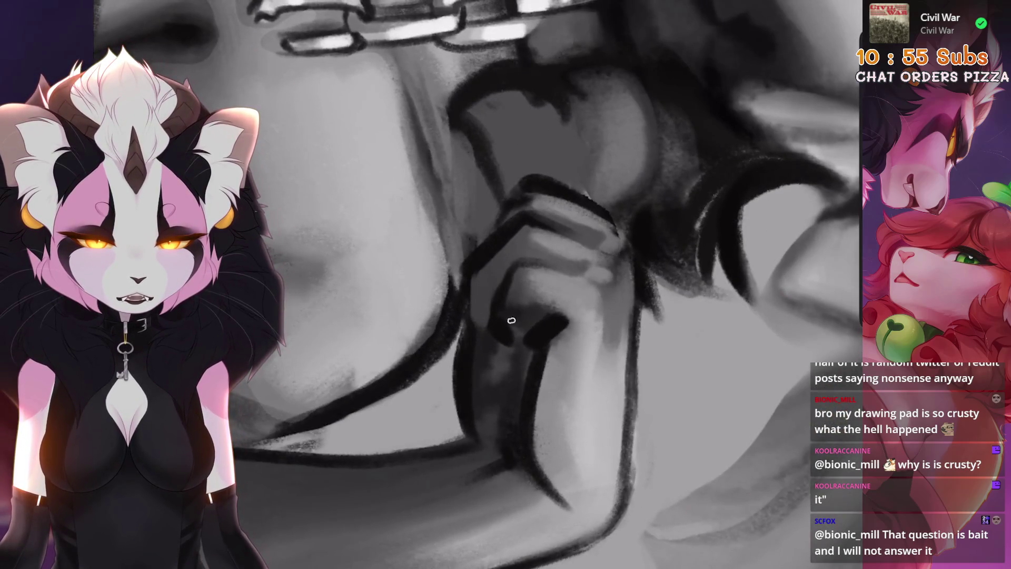
scroll(480, 410, up, 3)
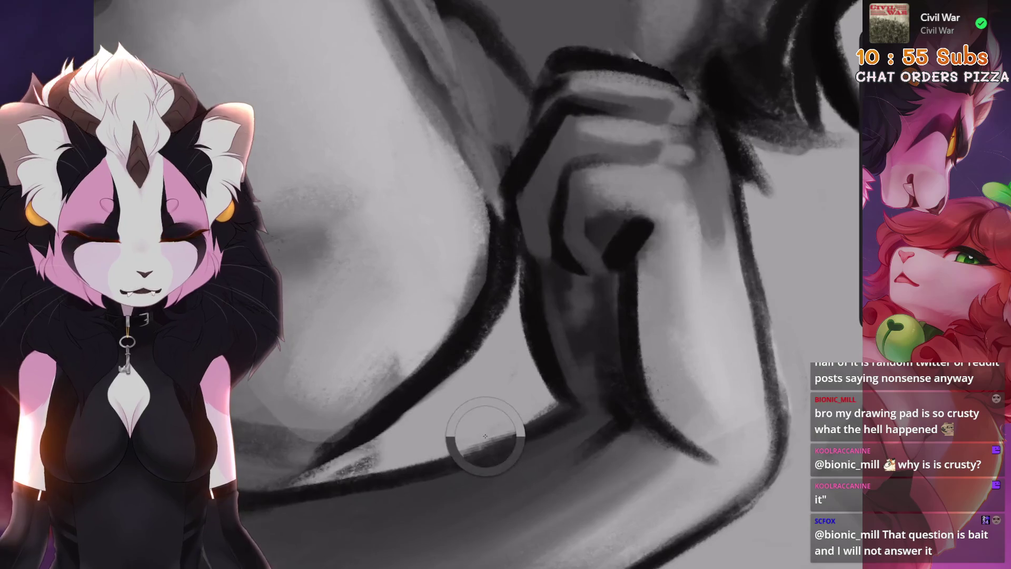
scroll(485, 436, down, 3)
scroll(589, 305, up, 2)
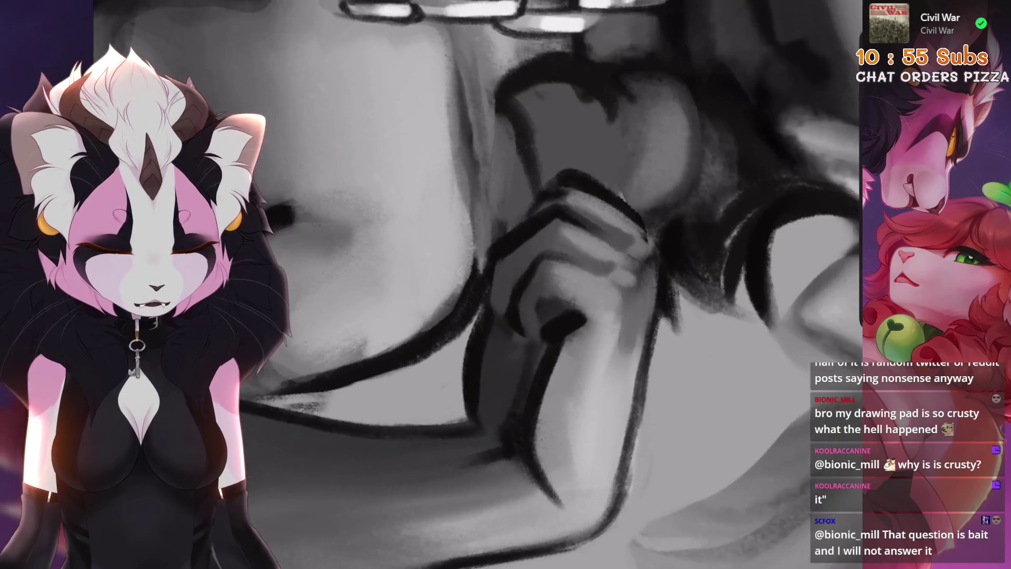
scroll(519, 381, up, 1)
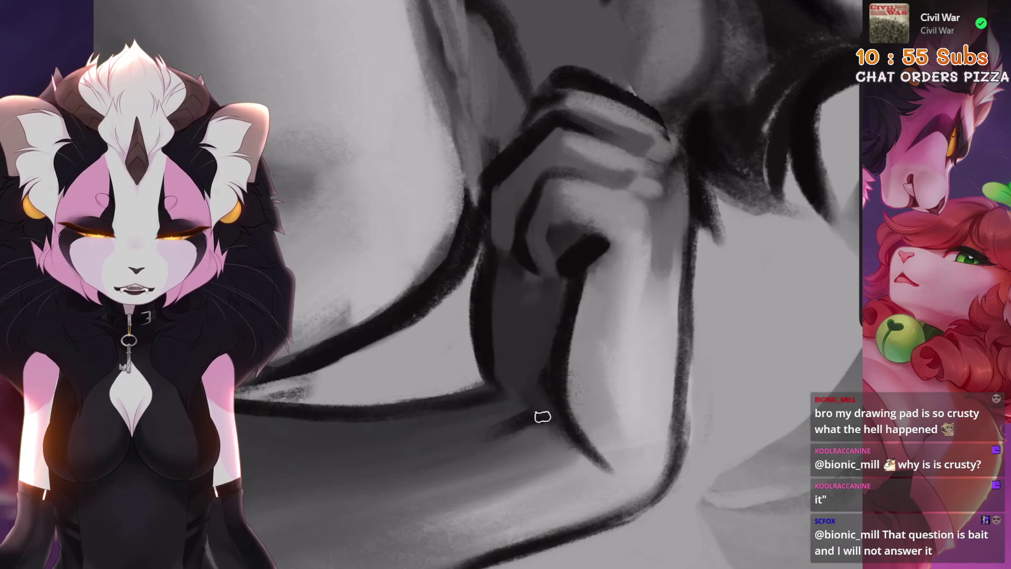
scroll(519, 382, down, 3)
scroll(481, 289, up, 2)
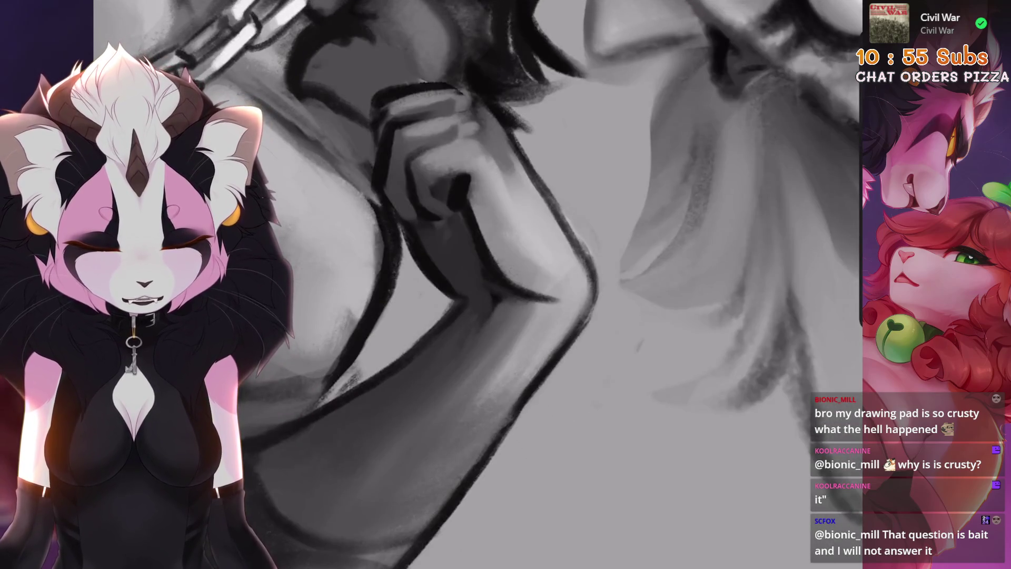
scroll(462, 365, down, 3)
scroll(347, 211, up, 2)
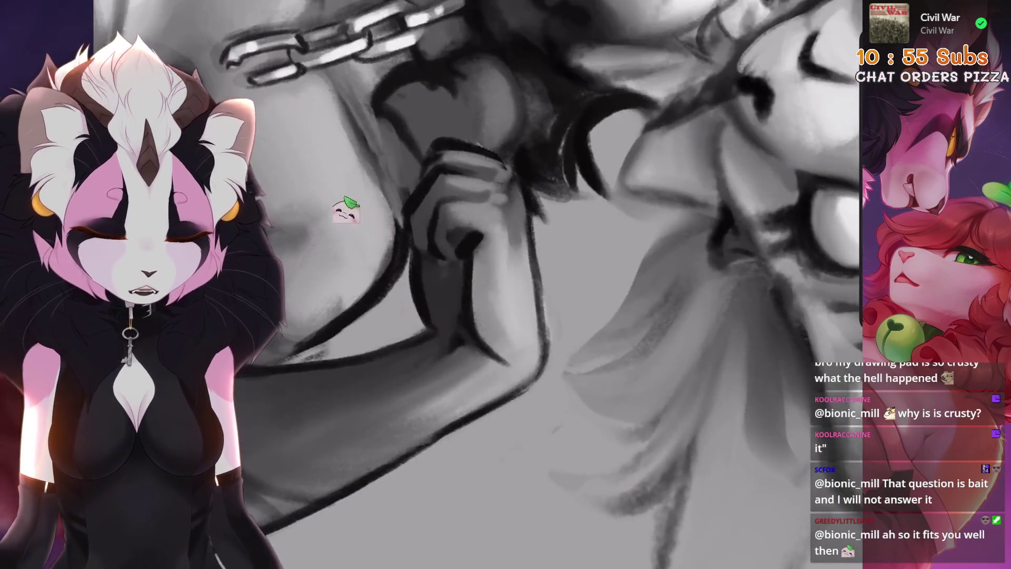
scroll(514, 350, up, 3)
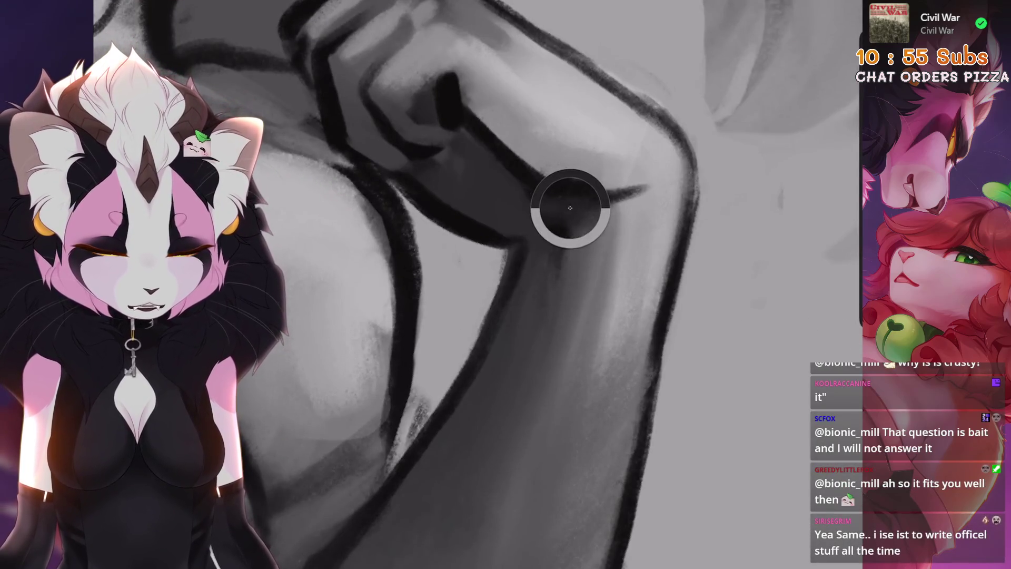
scroll(478, 367, down, 3)
scroll(453, 308, down, 3)
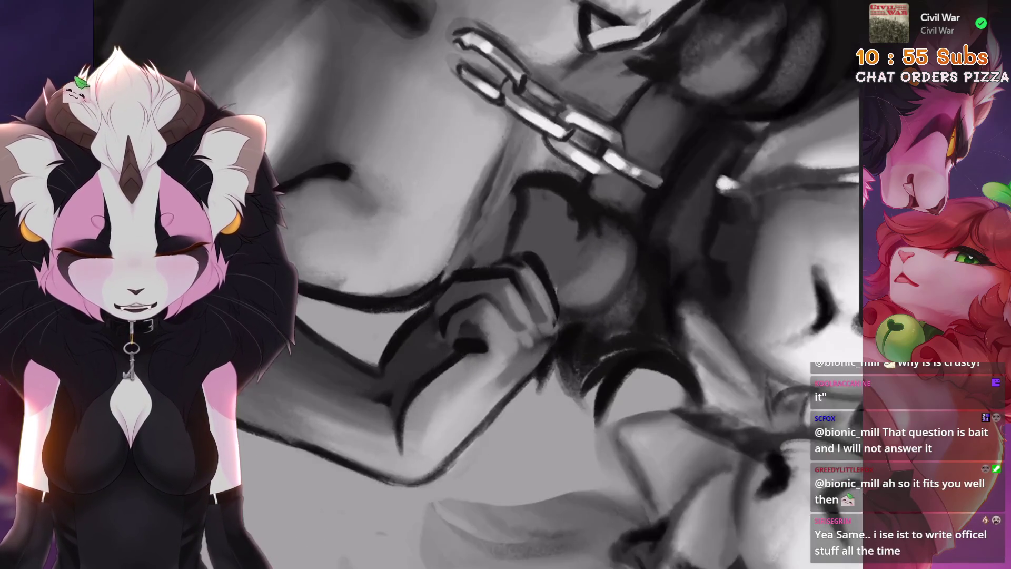
scroll(502, 263, up, 2)
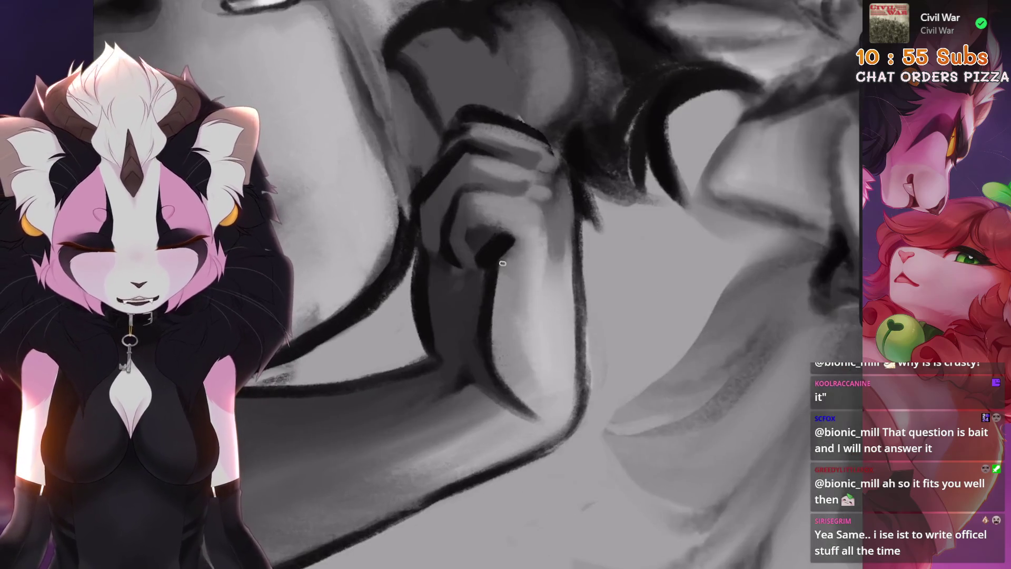
scroll(565, 256, up, 2)
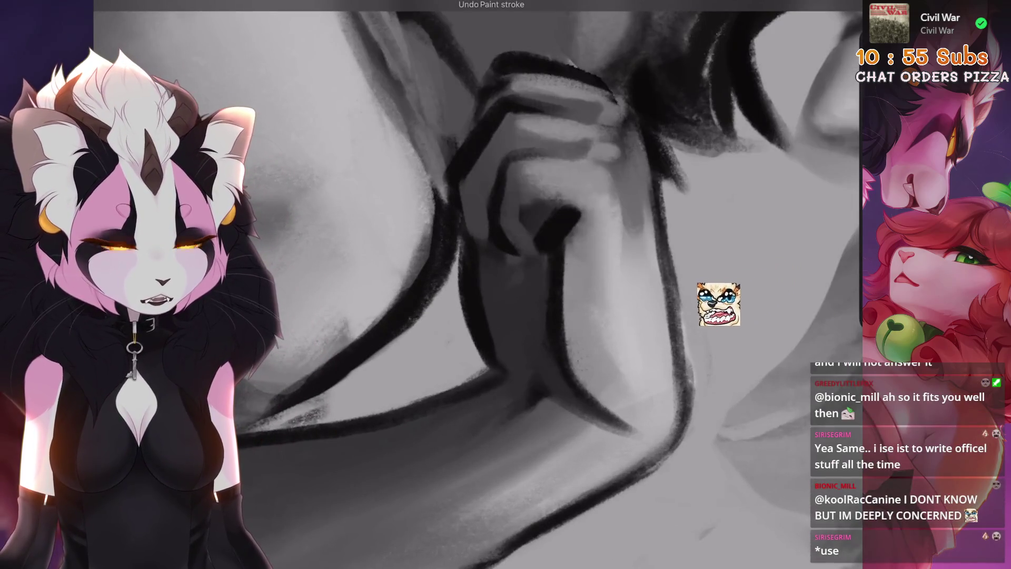
scroll(542, 284, up, 1)
scroll(543, 284, down, 2)
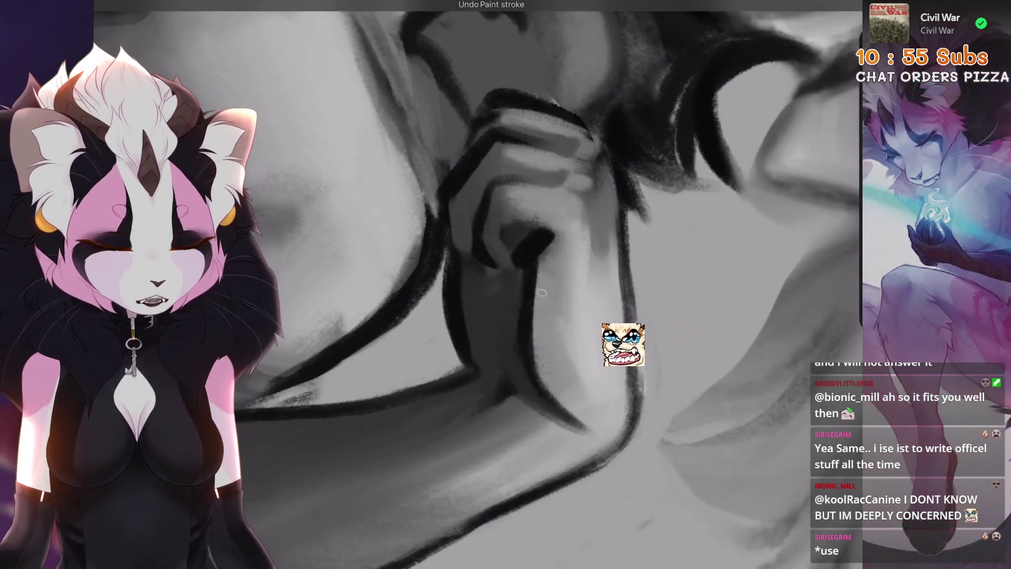
scroll(542, 284, down, 2)
scroll(564, 368, up, 6)
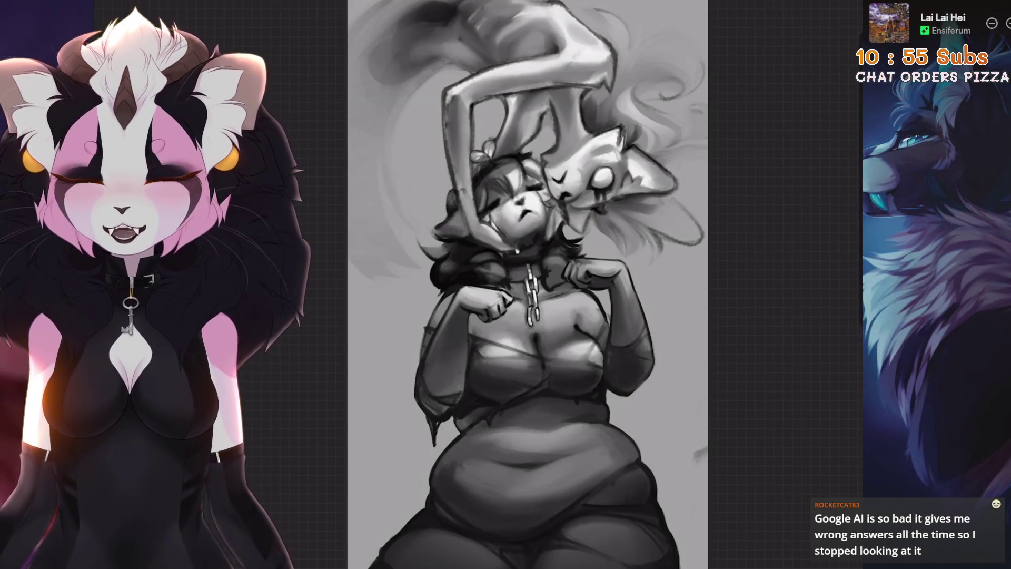
Bring up the layer list and sample the grey tone from the creature's arm outline
key(l)
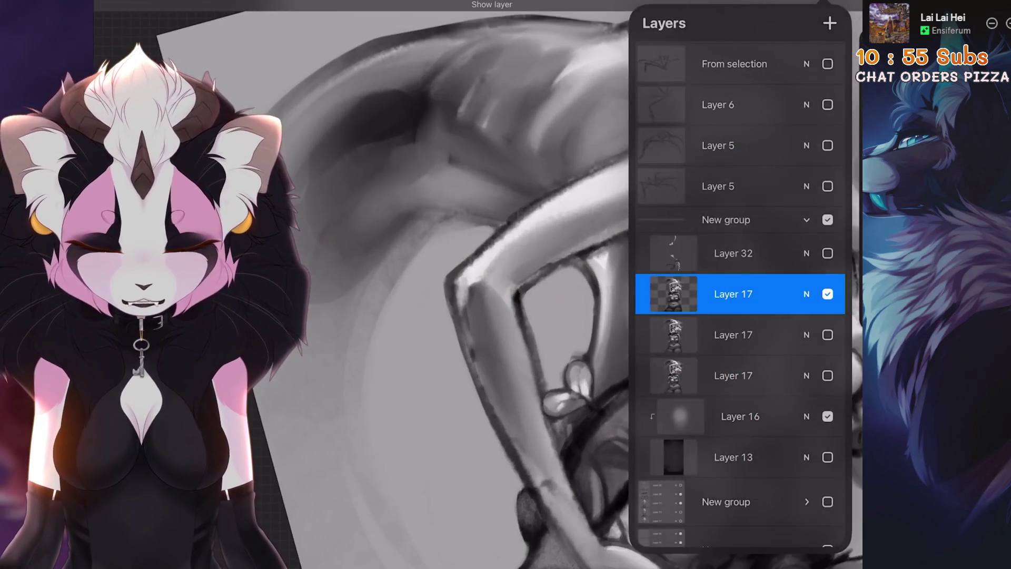
scroll(474, 284, up, 5)
drag(491, 339, 553, 316)
scroll(552, 315, down, 3)
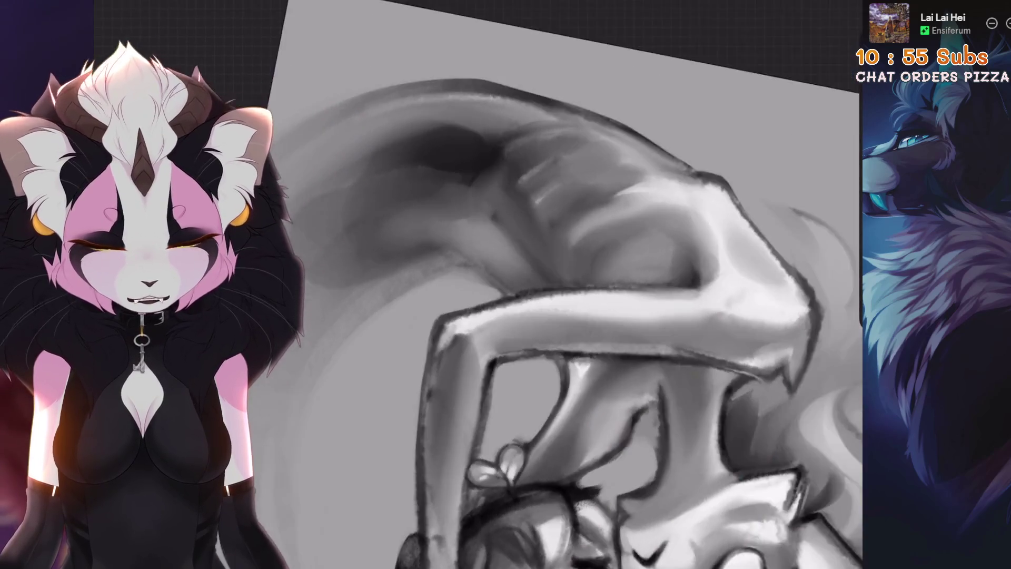
scroll(579, 284, up, 3)
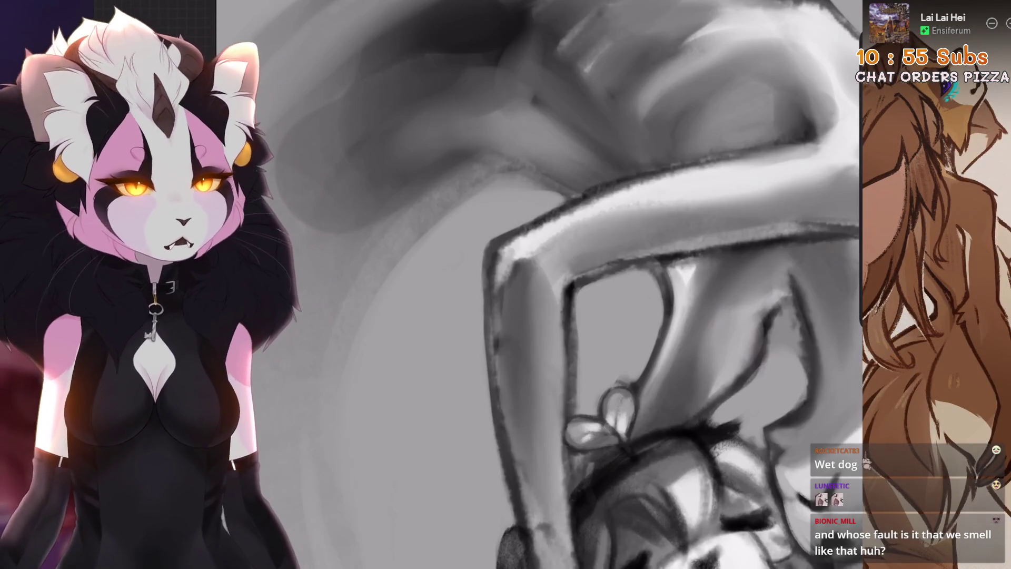
scroll(553, 314, down, 5)
Paint light highlights and a dark shadow along the creature's back, undoing the failed smudges
scroll(552, 314, up, 5)
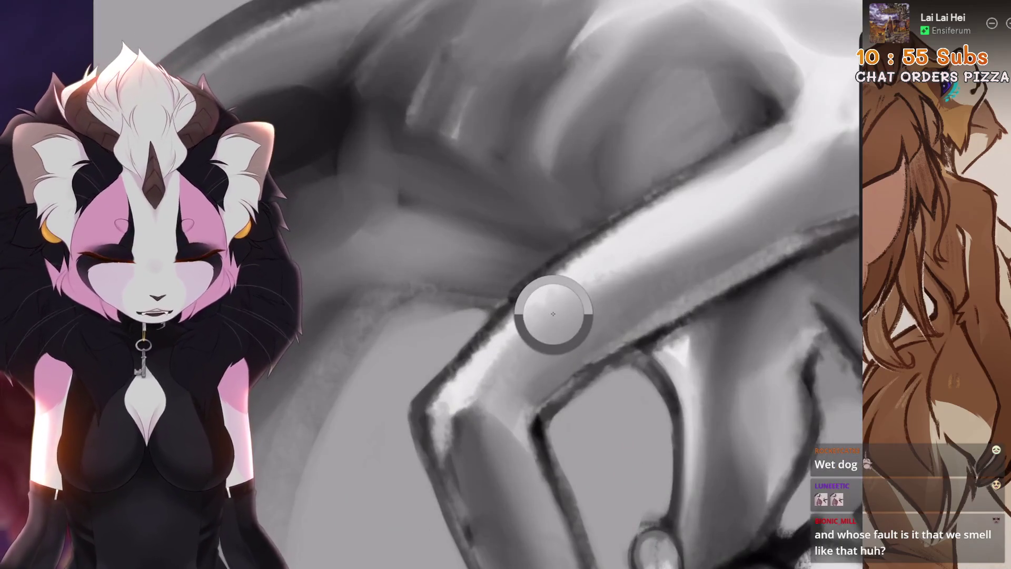
drag(553, 314, 522, 295)
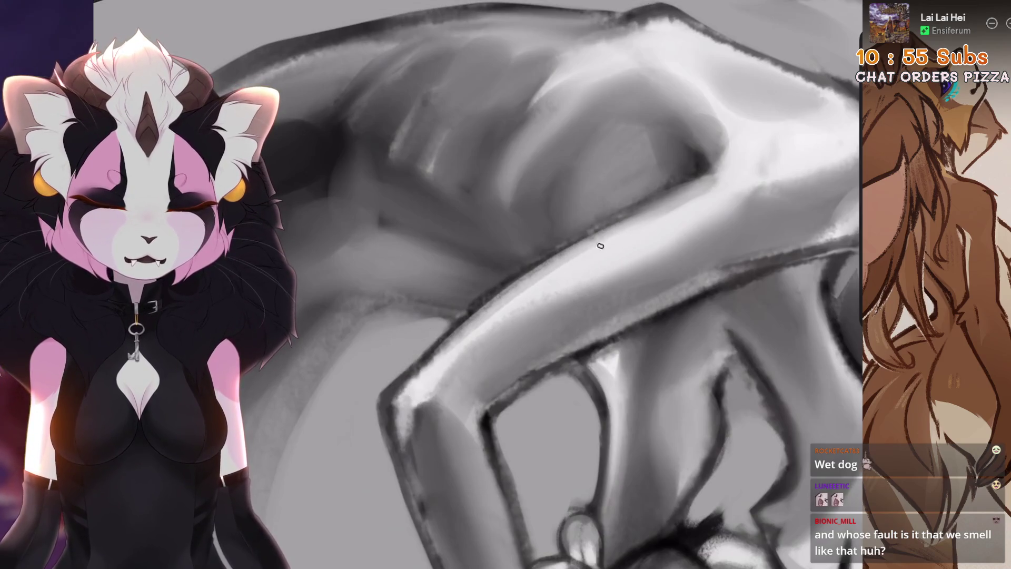
mouse_move(727, 171)
mouse_down()
mouse_move(684, 221)
mouse_move(526, 289)
mouse_move(570, 297)
mouse_up()
mouse_move(537, 219)
mouse_down()
mouse_move(550, 271)
mouse_move(505, 316)
mouse_up()
drag(763, 189, 842, 264)
mouse_move(579, 263)
mouse_down()
mouse_move(526, 237)
mouse_move(489, 274)
mouse_move(482, 260)
mouse_up()
key(ctrl+z)
key(ctrl+z)
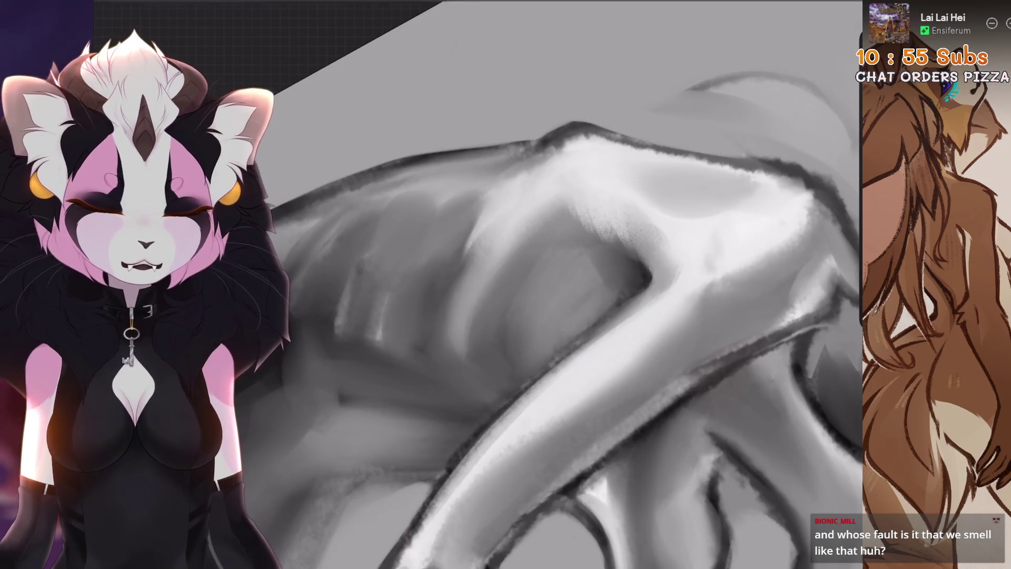
key(ctrl+z)
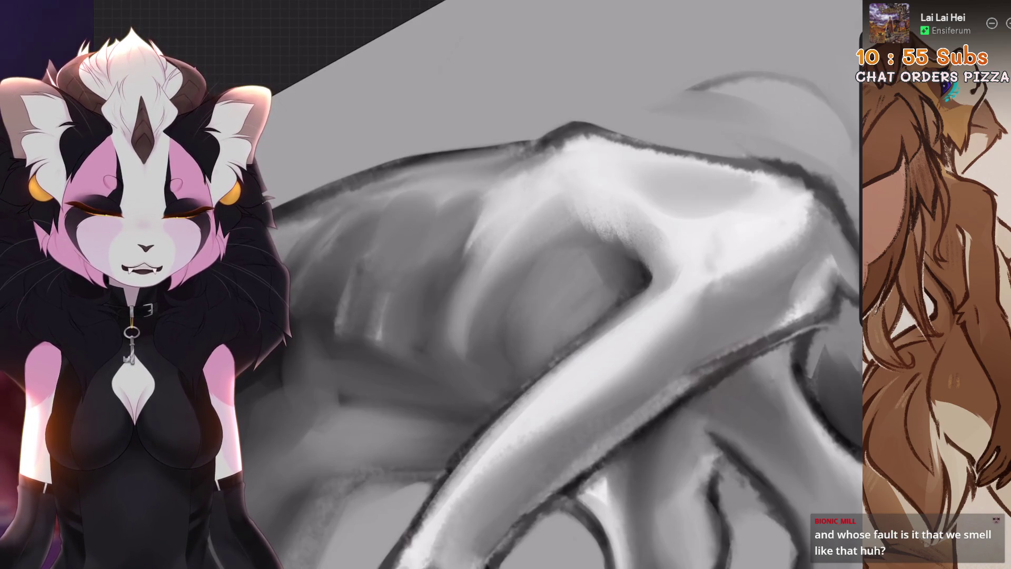
mouse_move(479, 248)
mouse_down()
mouse_move(501, 258)
mouse_move(458, 258)
mouse_up()
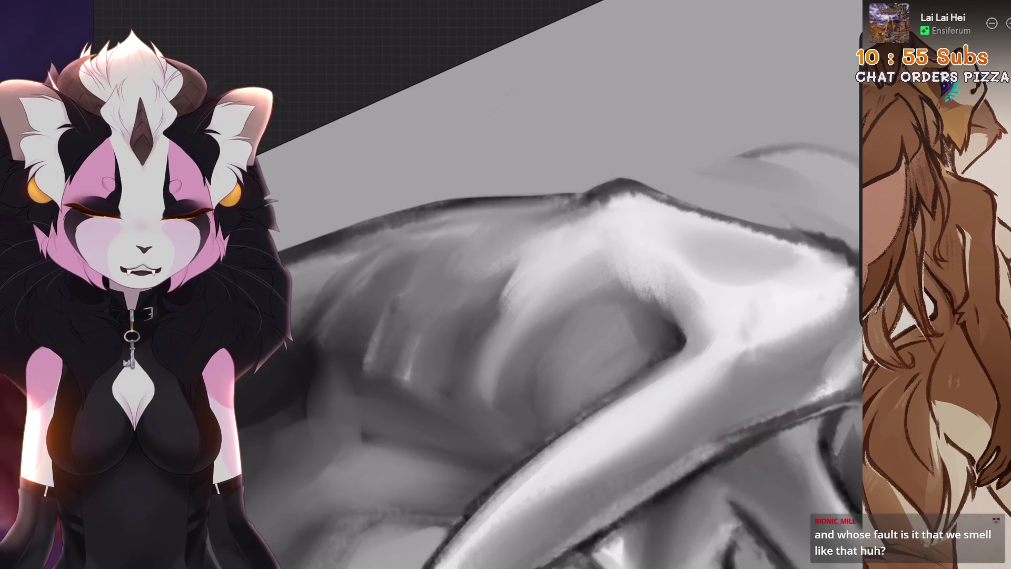
key(ctrl+z)
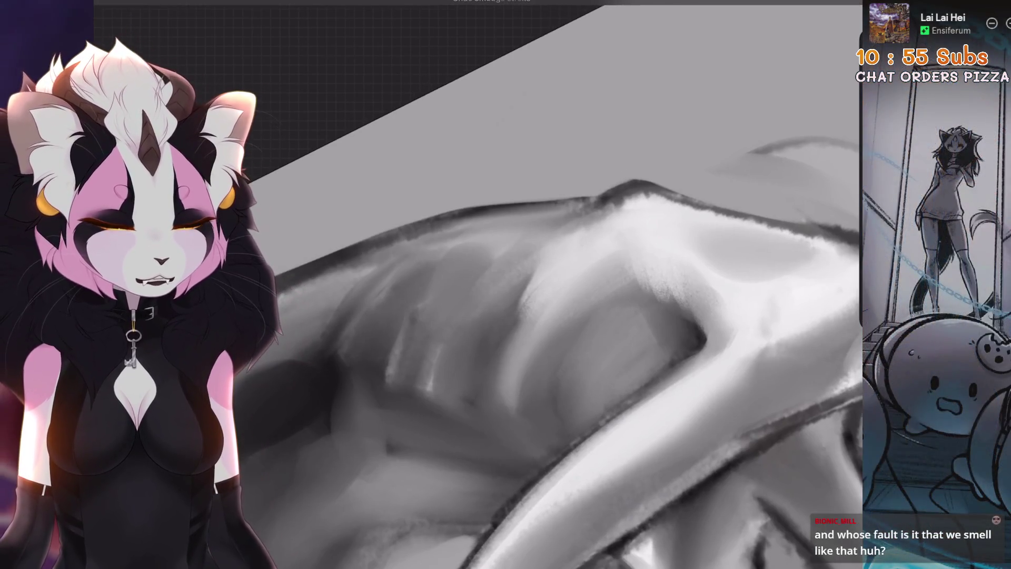
mouse_move(523, 250)
mouse_down()
mouse_move(466, 258)
mouse_move(423, 289)
mouse_up()
scroll(424, 289, up, 5)
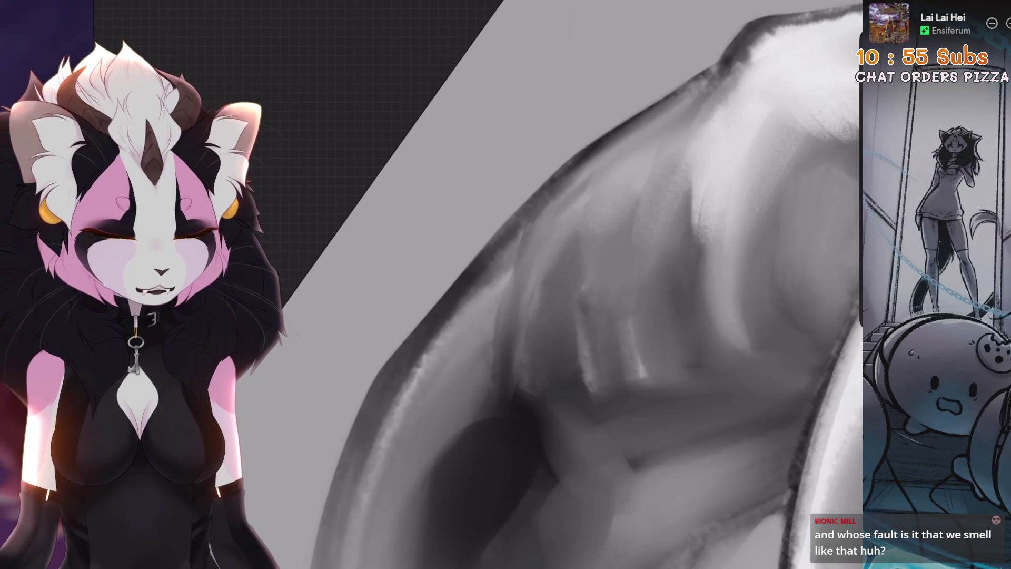
key(ctrl+z)
Enlarge the brush to about 13% and try brightening and blending the shoulder ridge
key(bracketright)
key(bracketright)
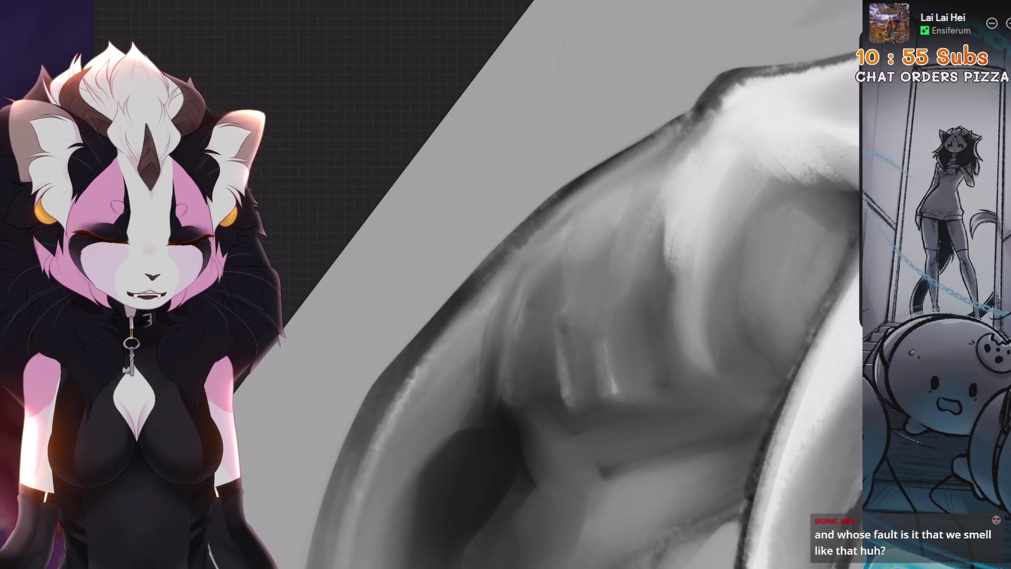
drag(495, 287, 526, 329)
key(bracketright)
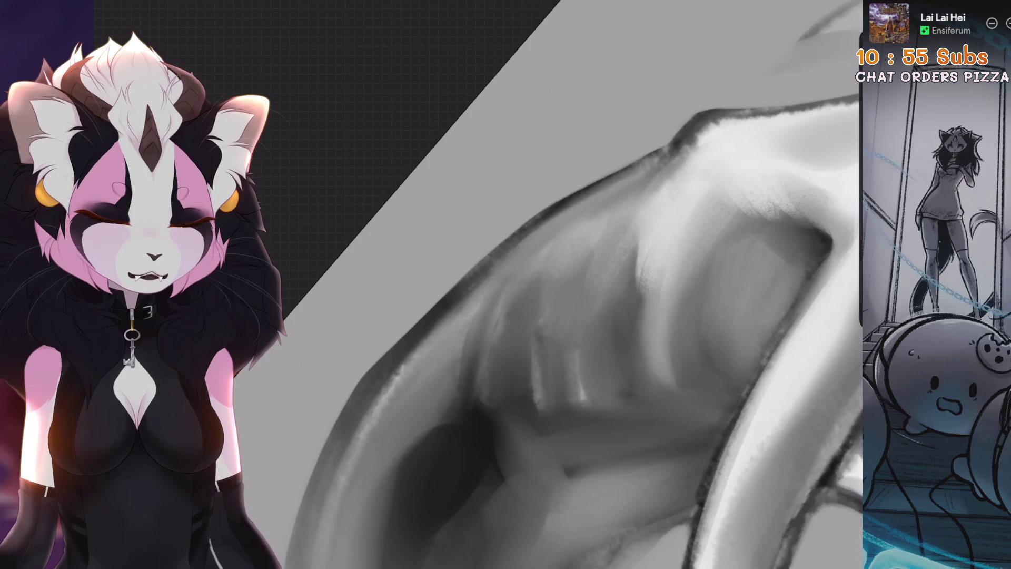
drag(635, 195, 619, 206)
mouse_move(645, 166)
mouse_down()
mouse_move(658, 155)
mouse_move(643, 178)
mouse_up()
key(ctrl+z)
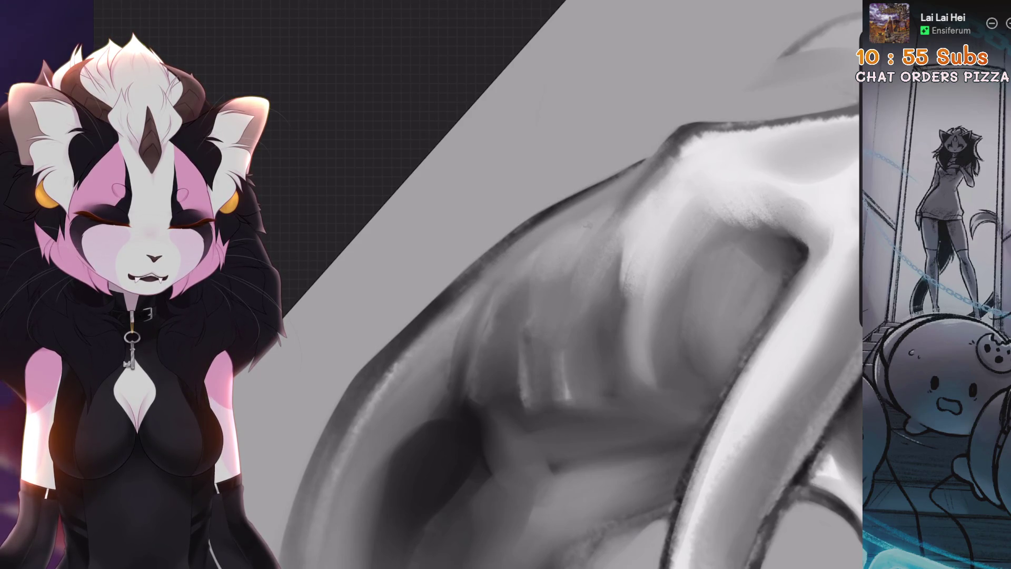
scroll(569, 272, down, 3)
scroll(568, 273, up, 3)
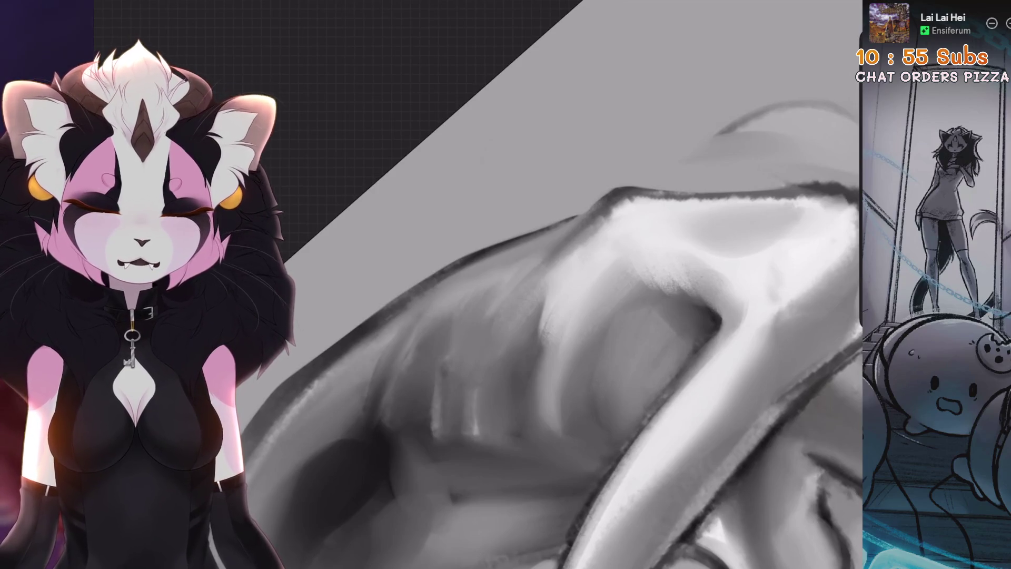
drag(542, 298, 521, 345)
key(ctrl+z)
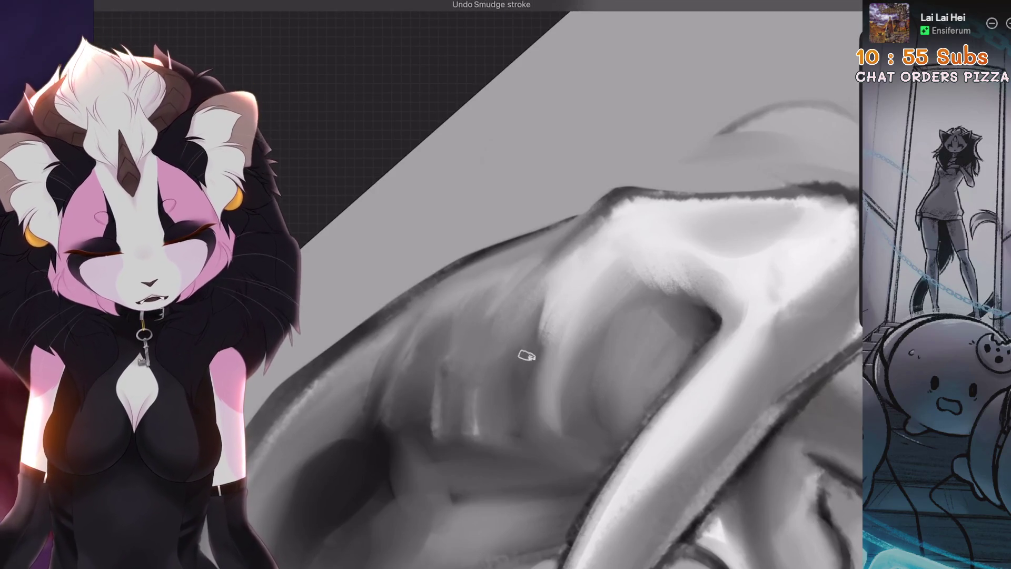
Add light strokes into the torso shading and blend them with a short smudge
scroll(569, 285, down, 3)
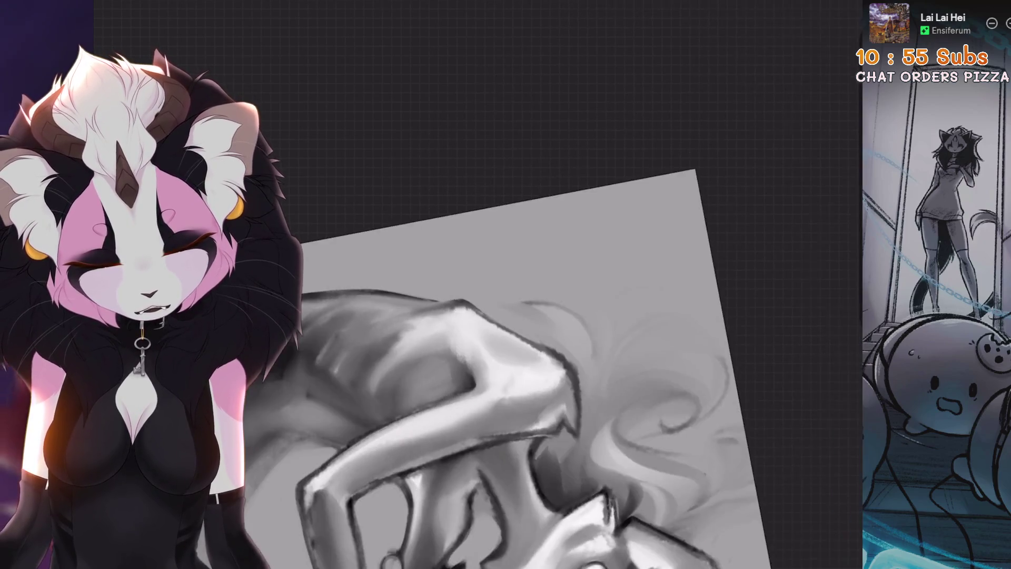
scroll(569, 284, up, 3)
drag(454, 366, 451, 335)
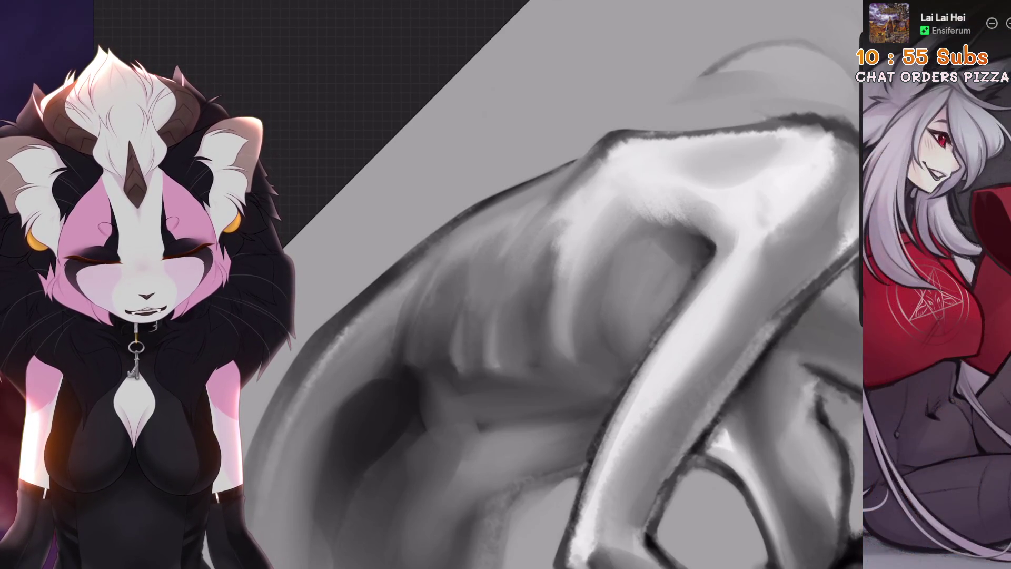
key(ctrl+z)
drag(427, 297, 417, 358)
Paint soft light strokes over the ribs with a much larger brush, then bring up Layer 17's options
scroll(568, 285, down, 5)
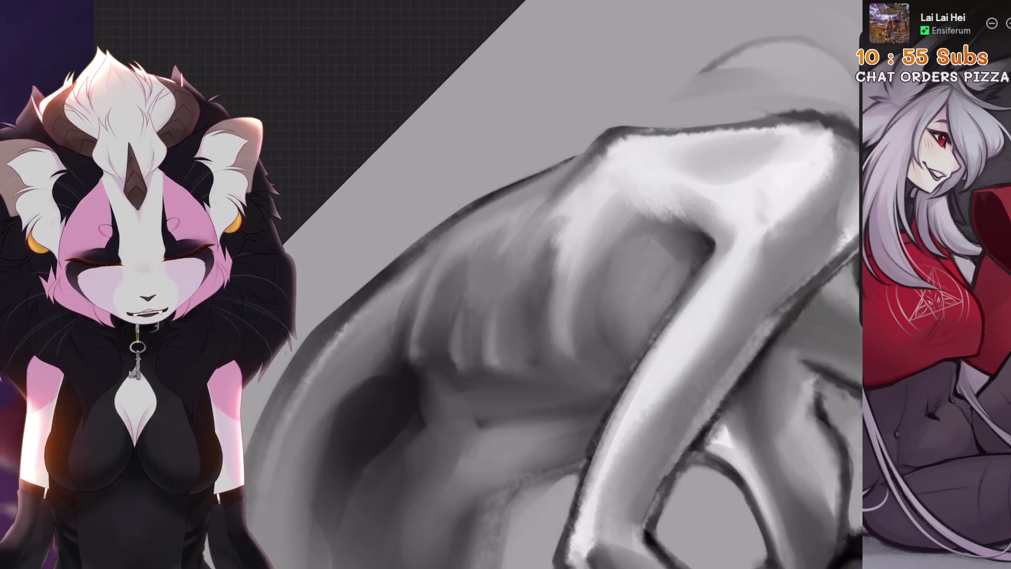
scroll(363, 285, up, 5)
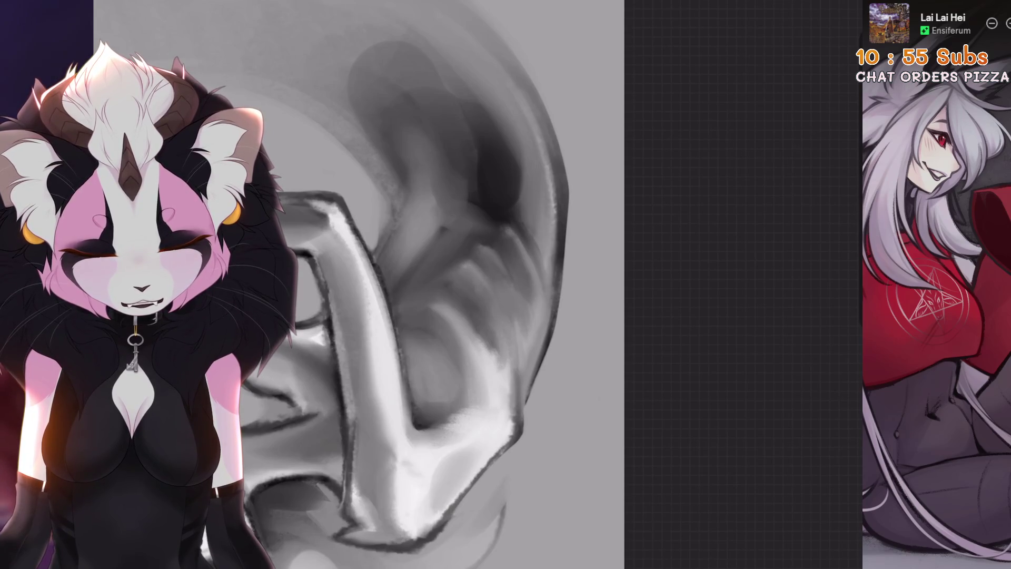
scroll(447, 326, down, 5)
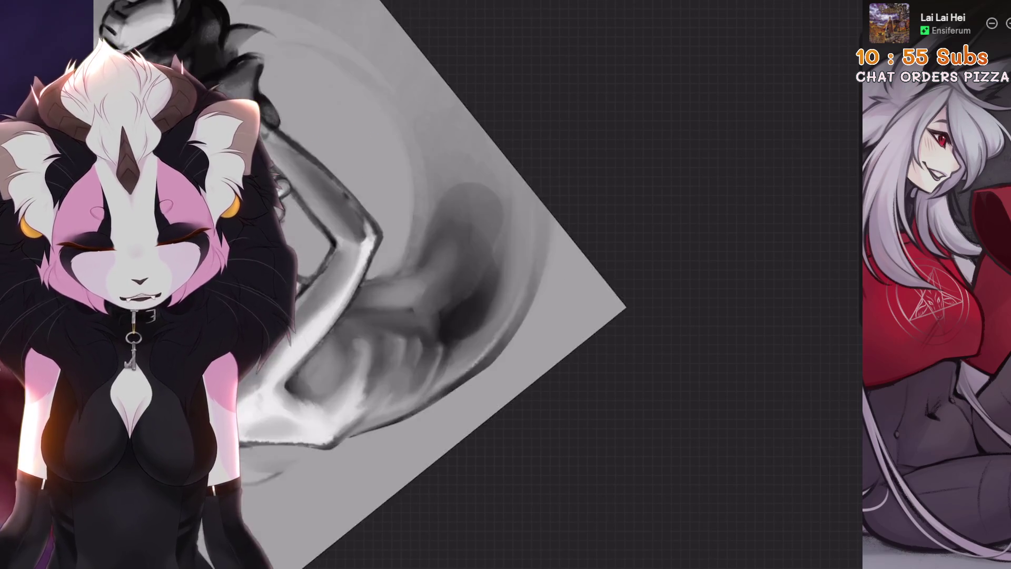
scroll(521, 284, up, 5)
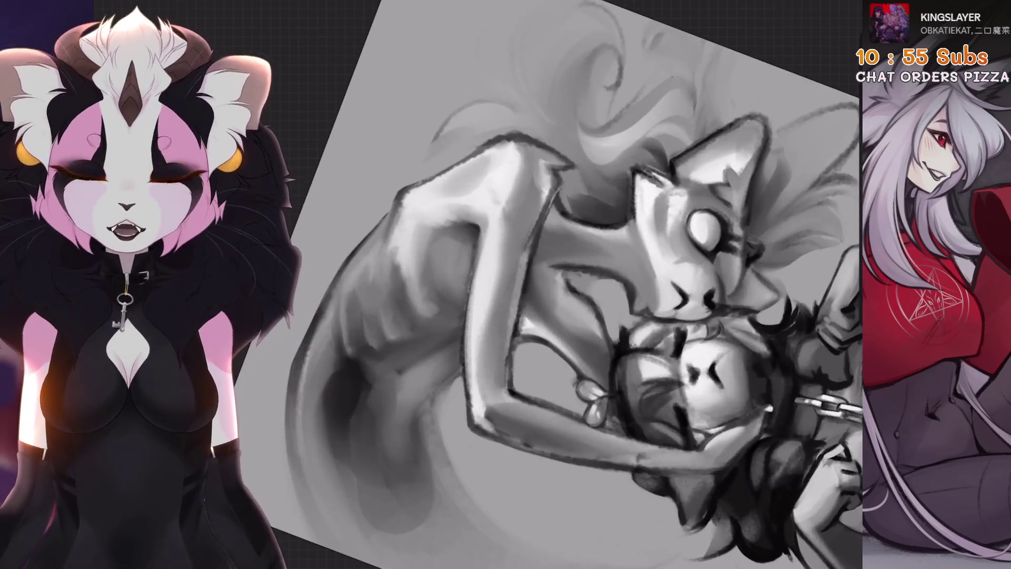
scroll(568, 285, up, 2)
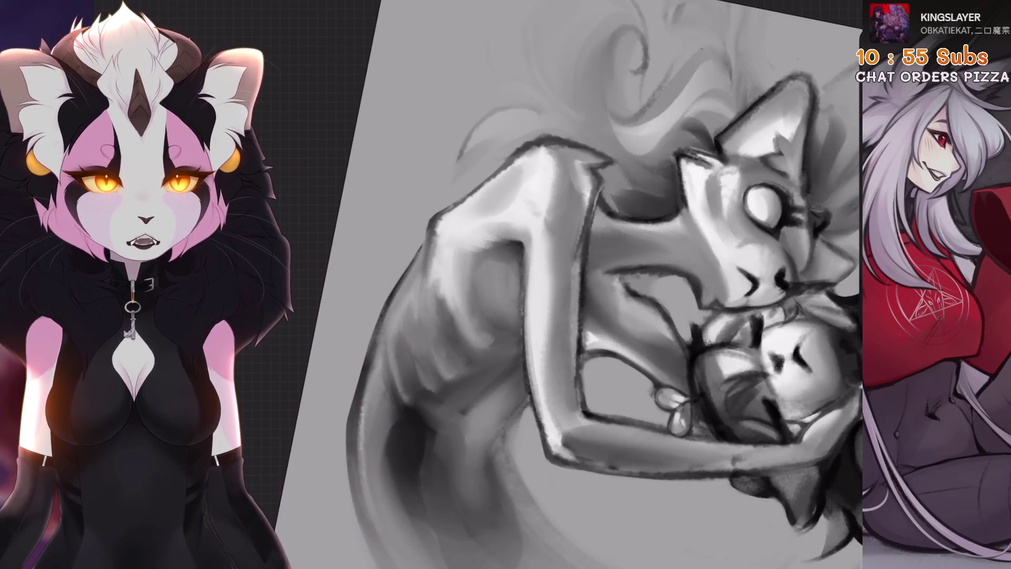
scroll(569, 285, up, 4)
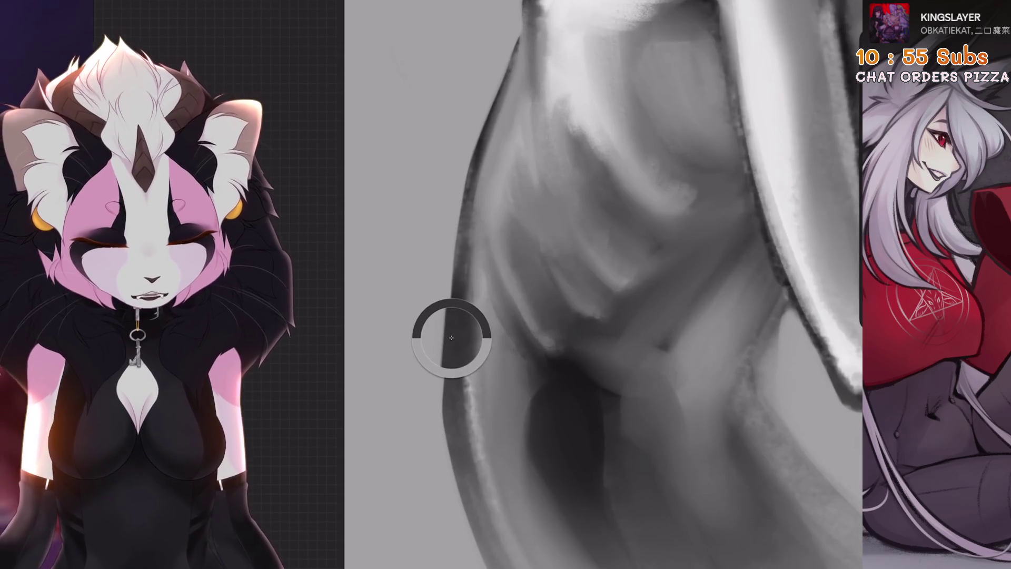
scroll(579, 285, down, 2)
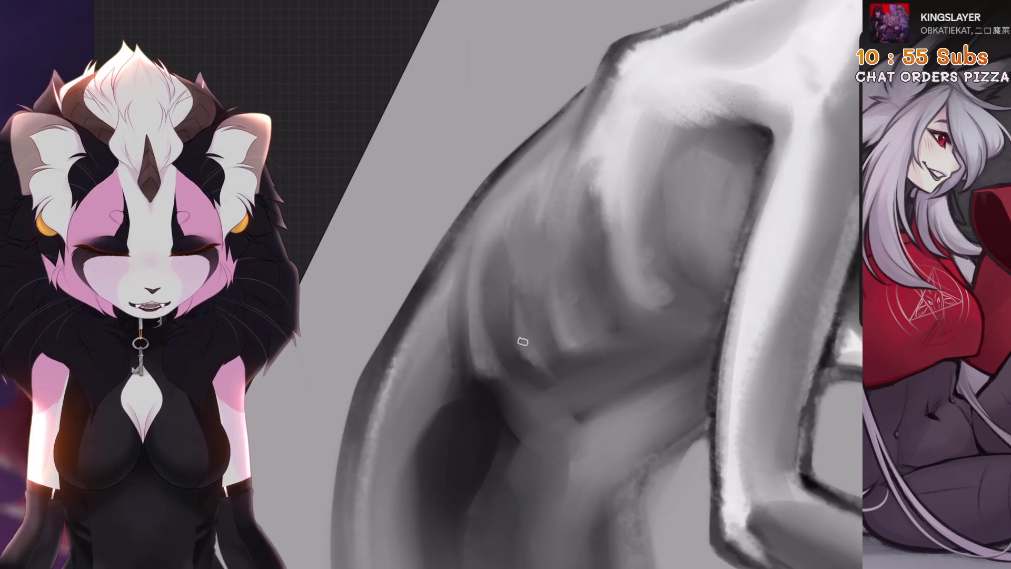
scroll(568, 284, down, 2)
scroll(568, 285, up, 3)
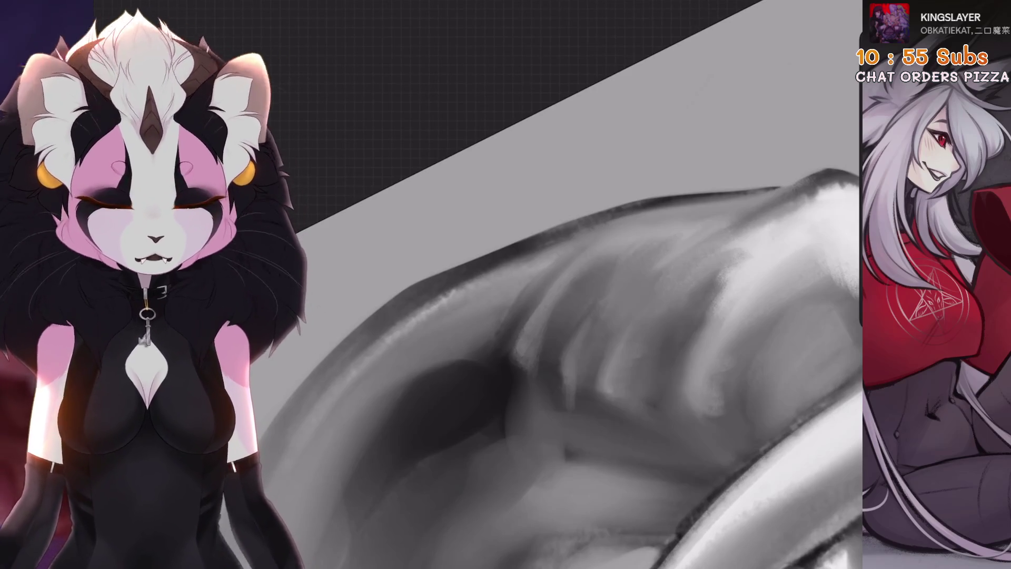
scroll(509, 243, down, 1)
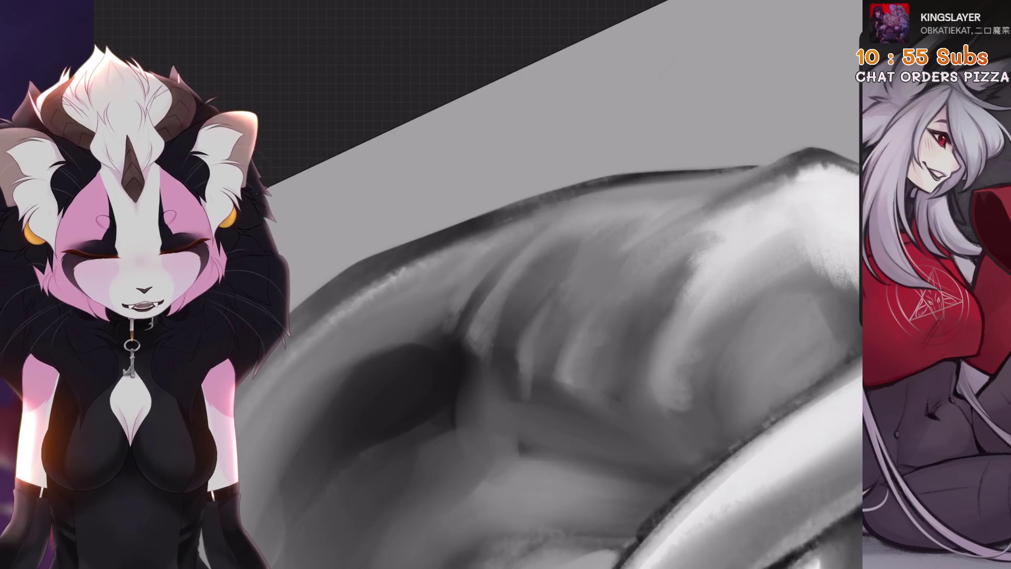
key(bracketright)
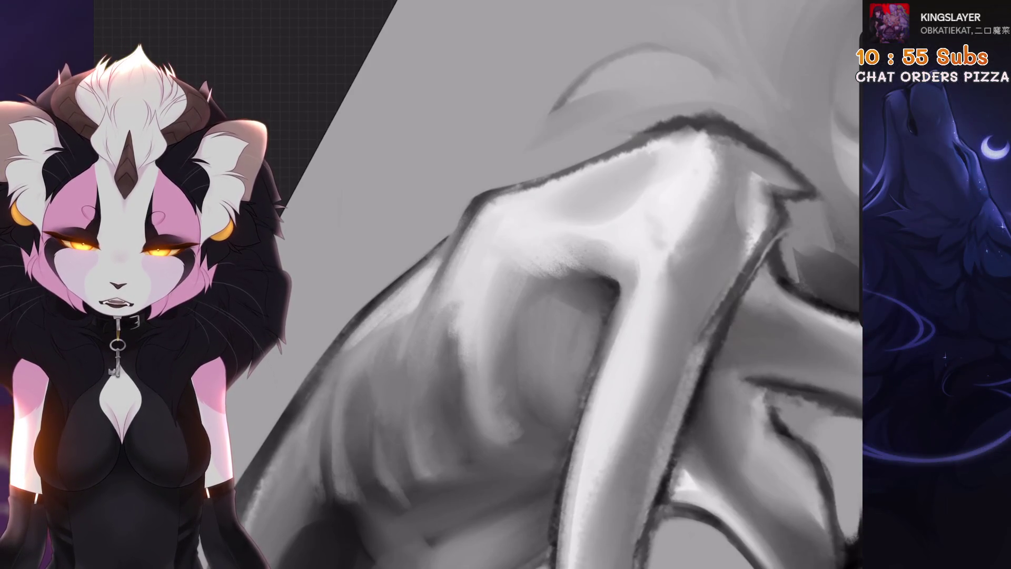
drag(379, 323, 363, 350)
mouse_move(416, 277)
mouse_down()
mouse_move(337, 353)
mouse_move(358, 326)
mouse_up()
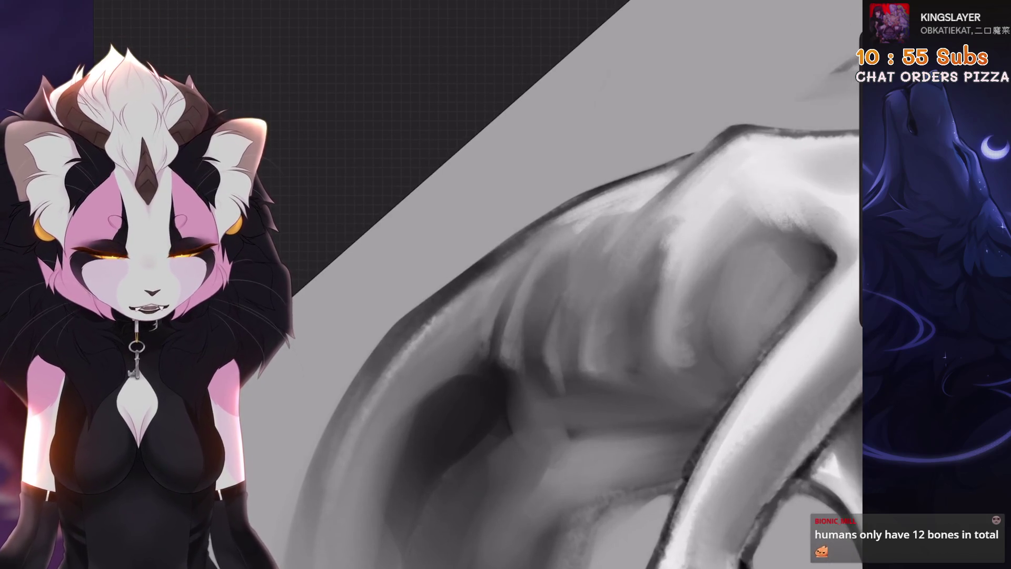
click(822, 5)
click(673, 294)
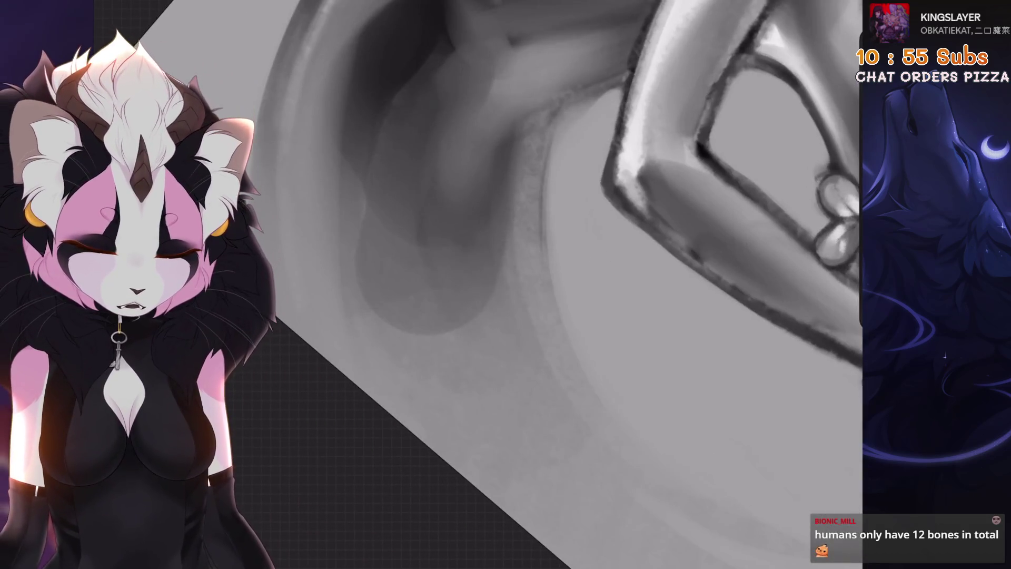
key(ctrl+z)
drag(548, 115, 539, 227)
key(ctrl+z)
drag(550, 118, 539, 231)
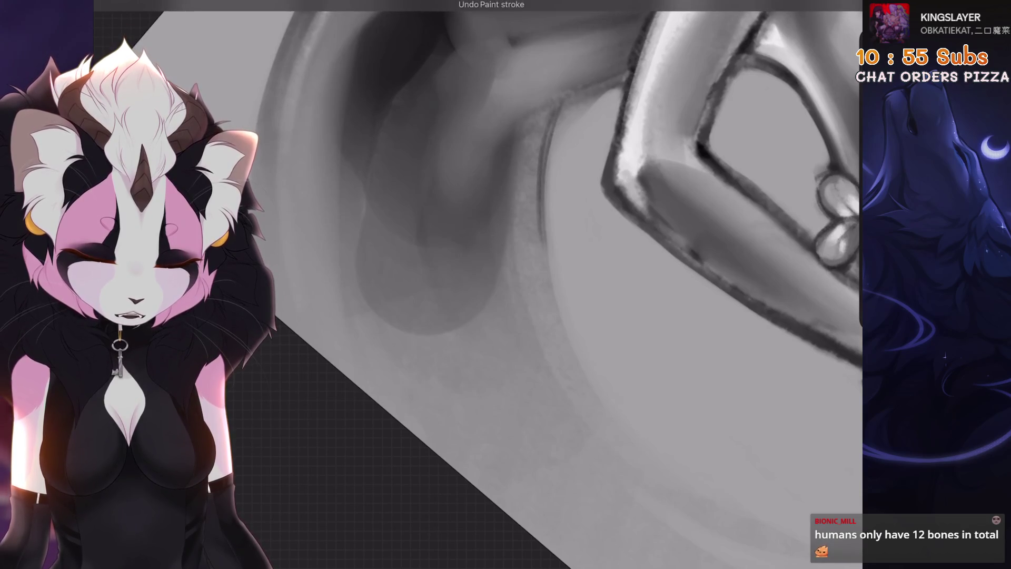
key(ctrl+z)
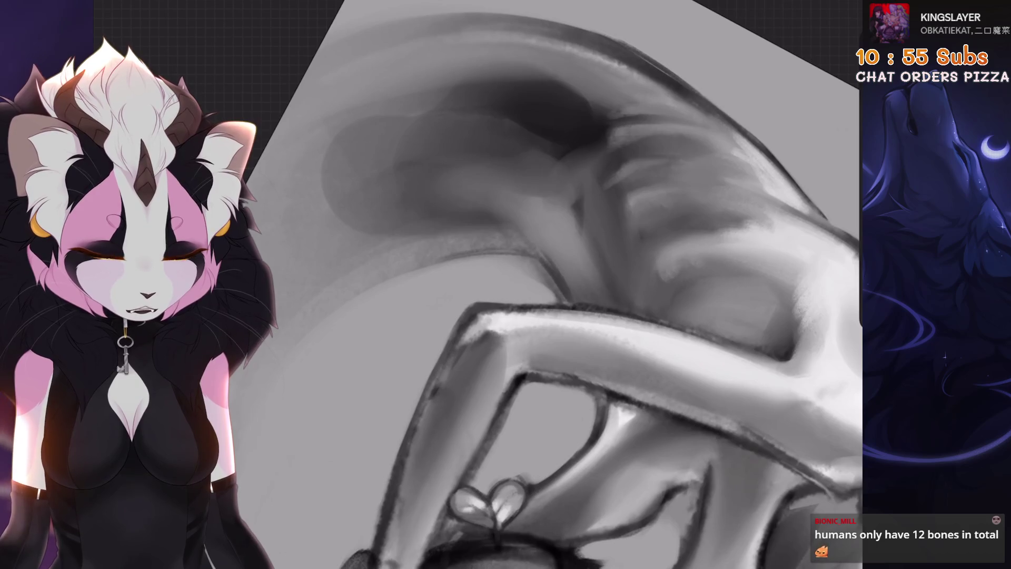
drag(578, 182, 579, 257)
drag(590, 208, 592, 281)
key(ctrl+z)
drag(581, 169, 603, 266)
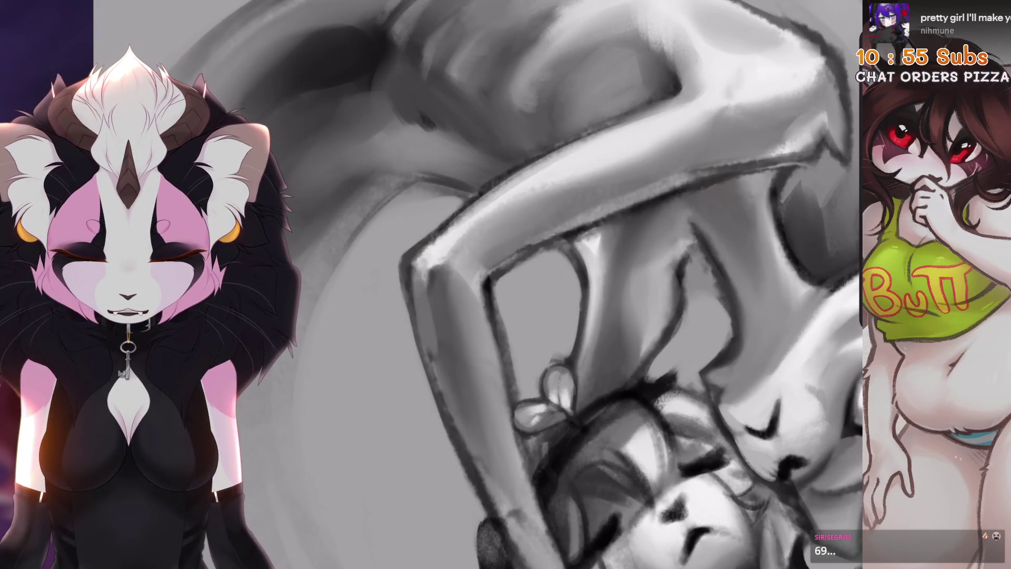
Undo the last stroke, add a short dark stroke along the outline, and zoom in around the heart ornament
key(ctrl+z)
drag(406, 265, 422, 308)
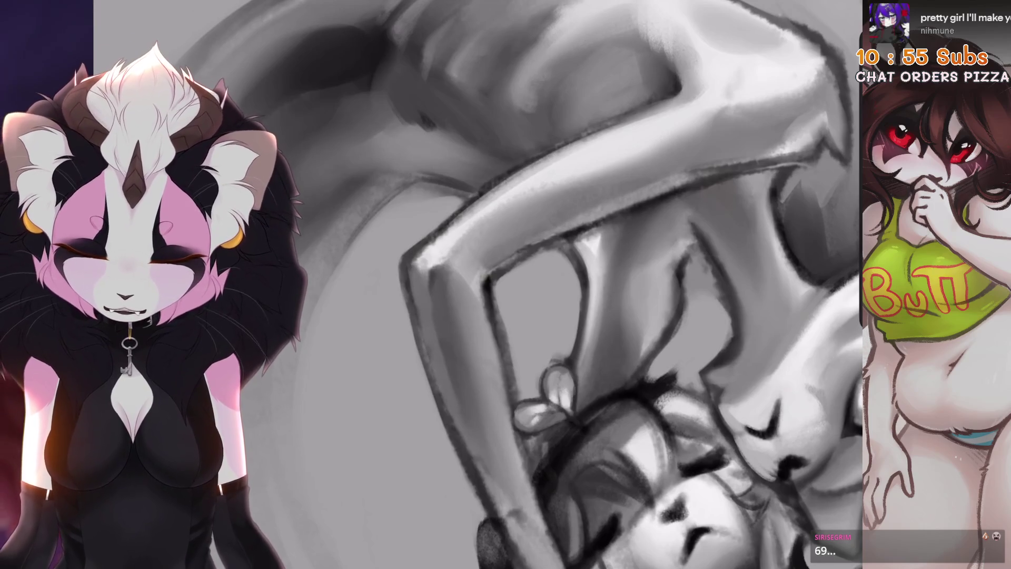
drag(401, 400, 491, 495)
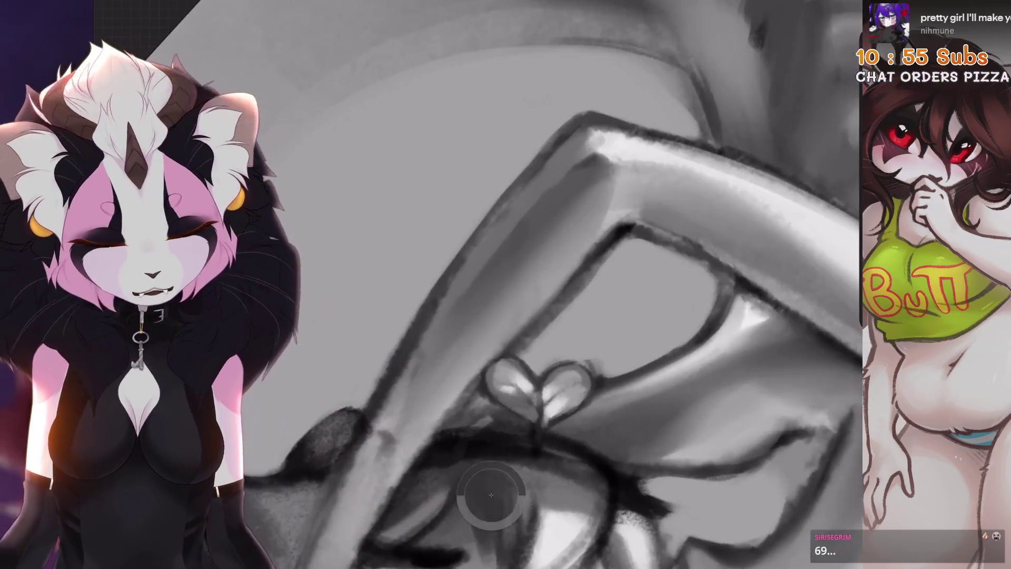
mouse_move(539, 392)
mouse_down()
mouse_move(566, 421)
mouse_move(488, 403)
mouse_up()
mouse_move(492, 332)
mouse_down()
mouse_move(453, 401)
mouse_move(579, 411)
mouse_move(600, 337)
mouse_up()
mouse_move(574, 400)
mouse_down()
mouse_move(591, 361)
mouse_move(585, 305)
mouse_move(553, 350)
mouse_up()
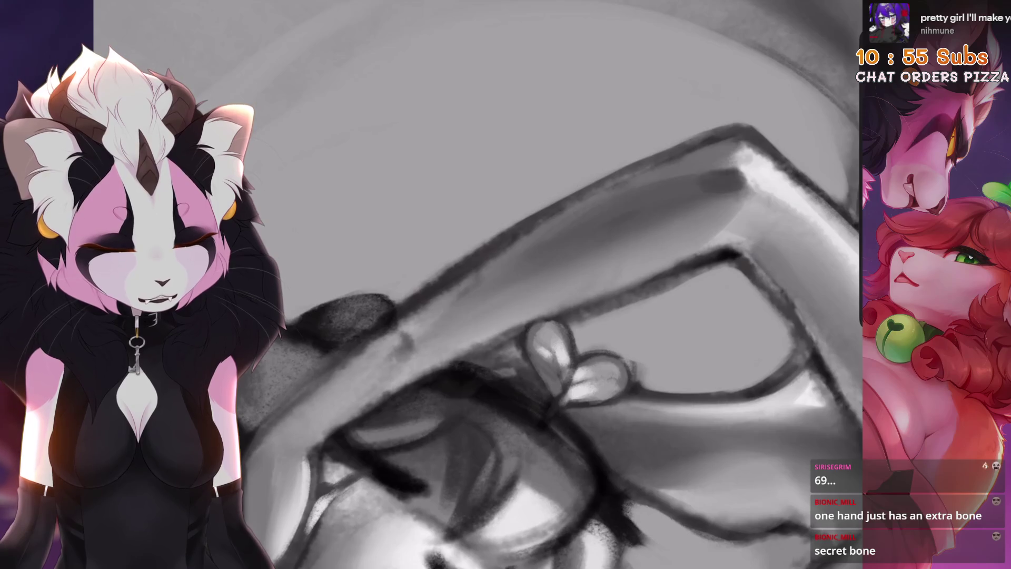
drag(758, 163, 744, 176)
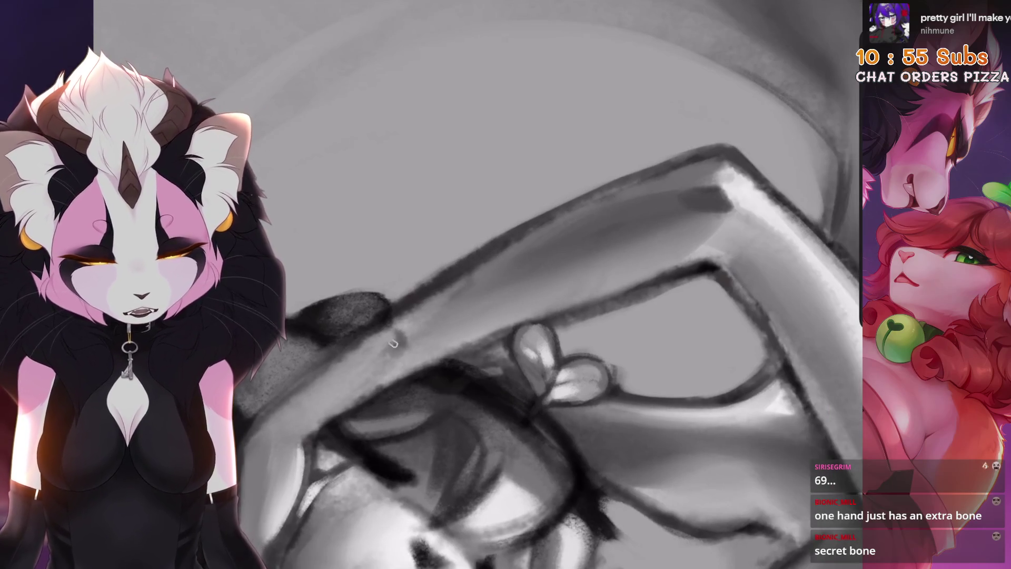
drag(432, 316, 454, 278)
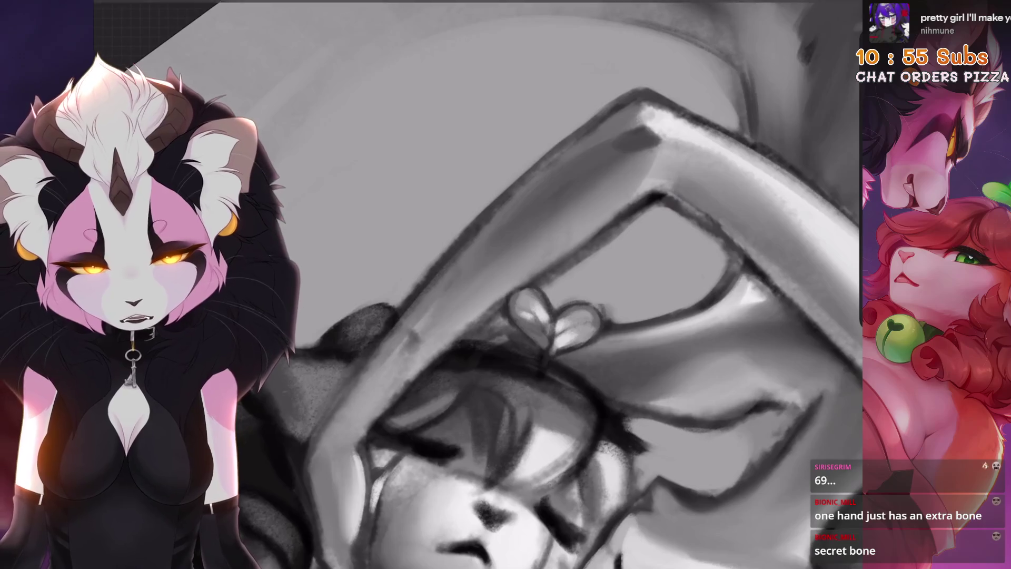
Undo three more recent strokes and enlarge the brush to 130%
key(ctrl+z)
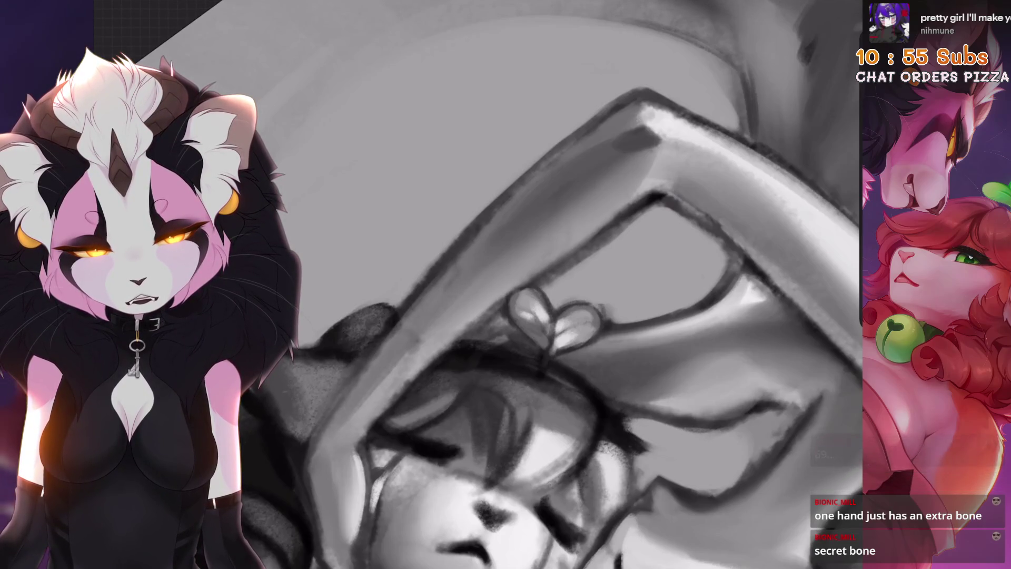
key(ctrl+z)
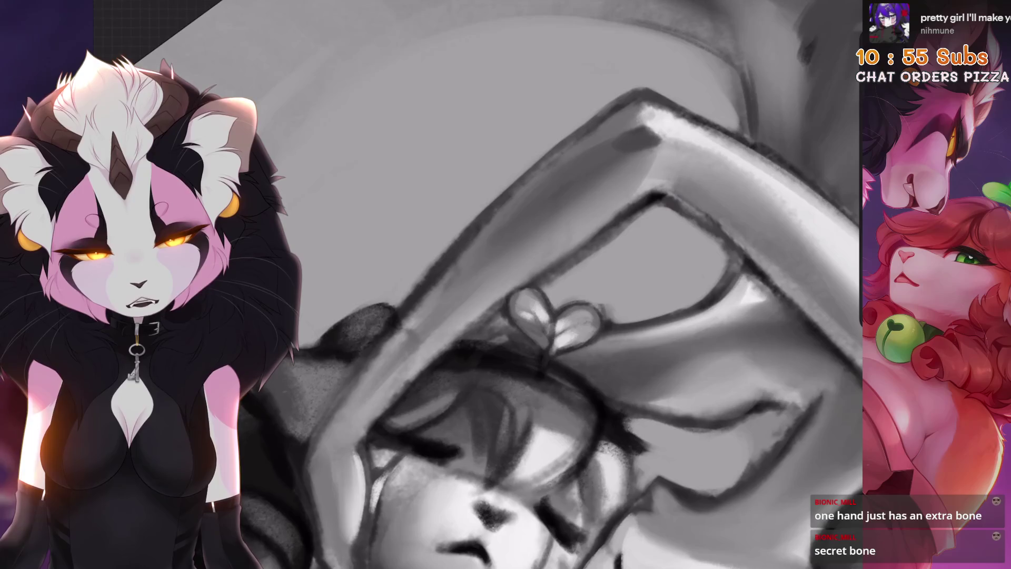
key(bracketright)
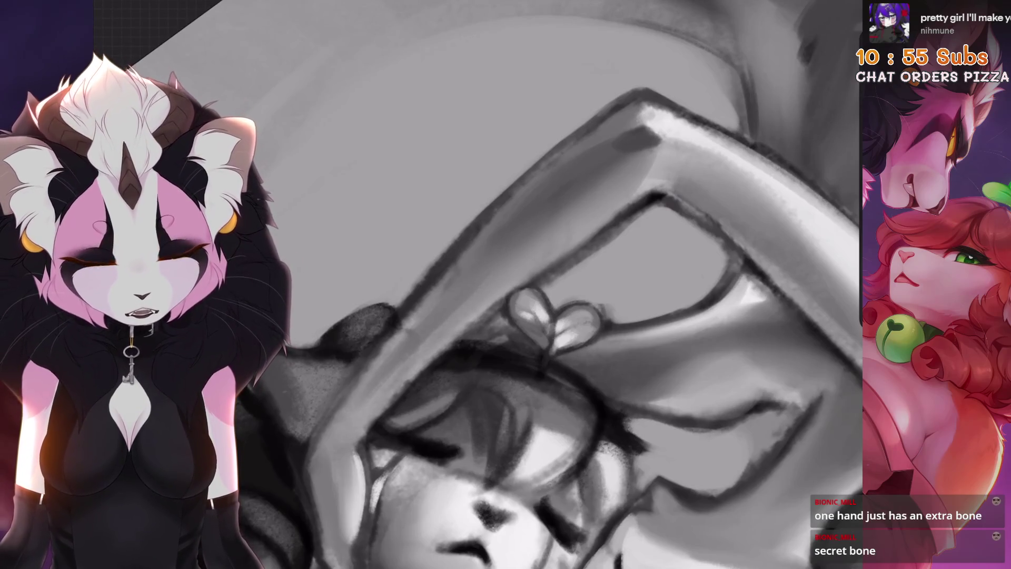
scroll(436, 337, up, 2)
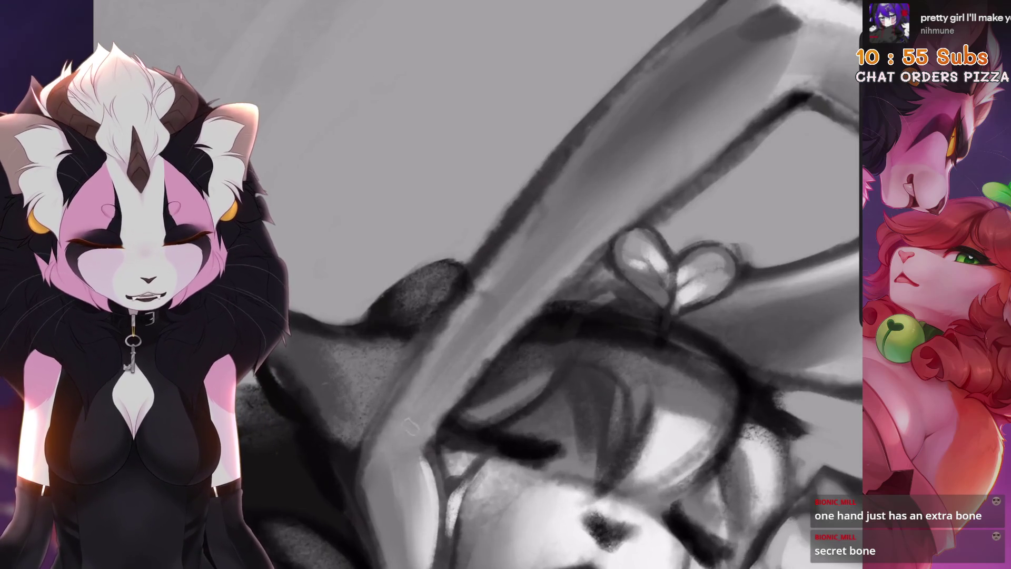
scroll(422, 410, down, 1)
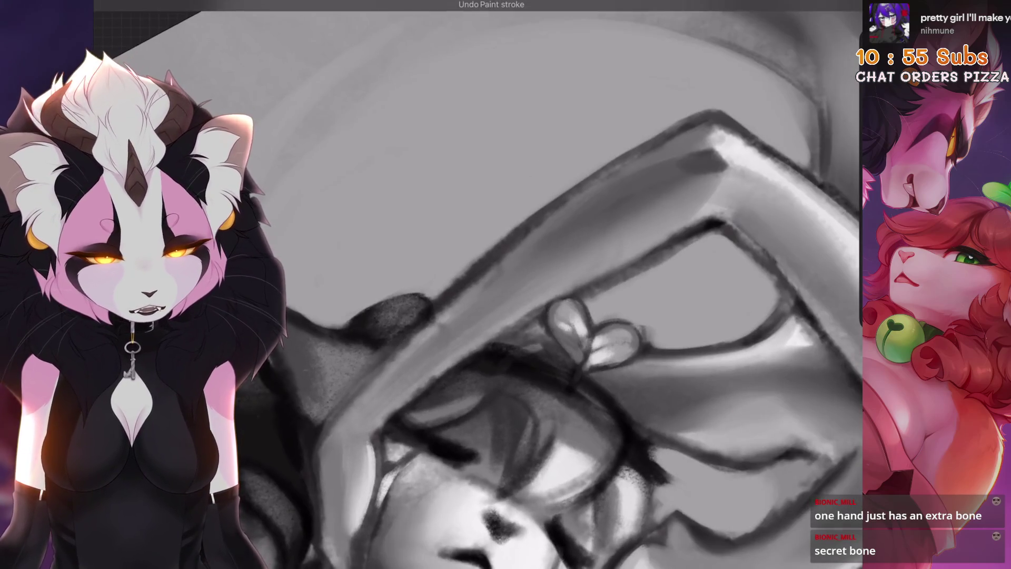
scroll(526, 316, up, 1)
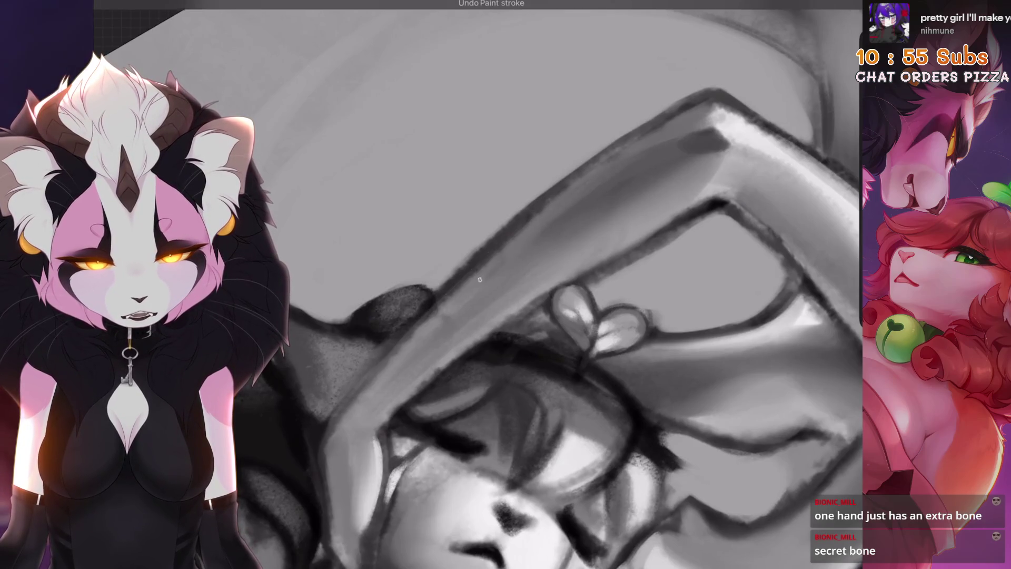
scroll(548, 208, up, 2)
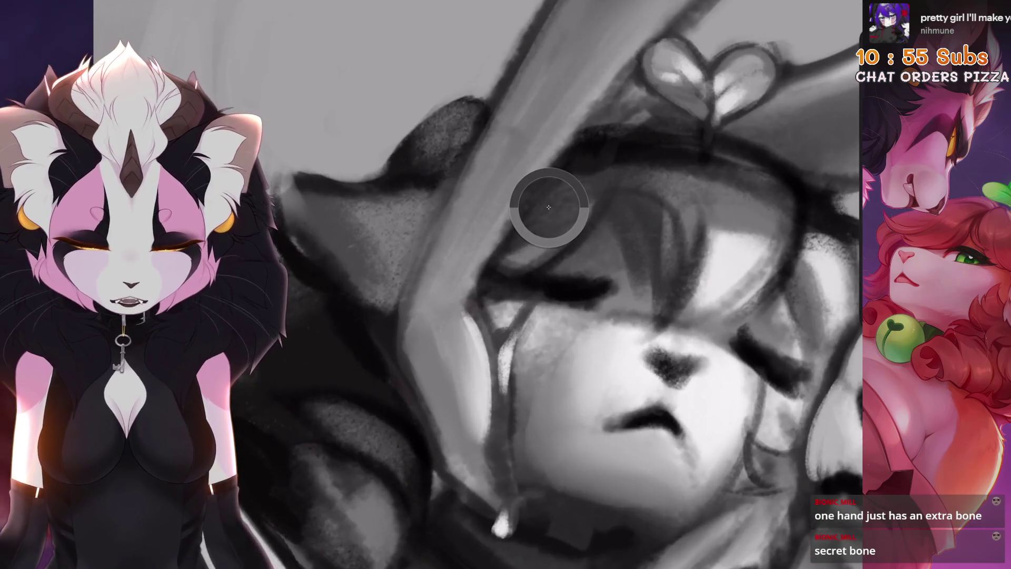
scroll(548, 207, down, 1)
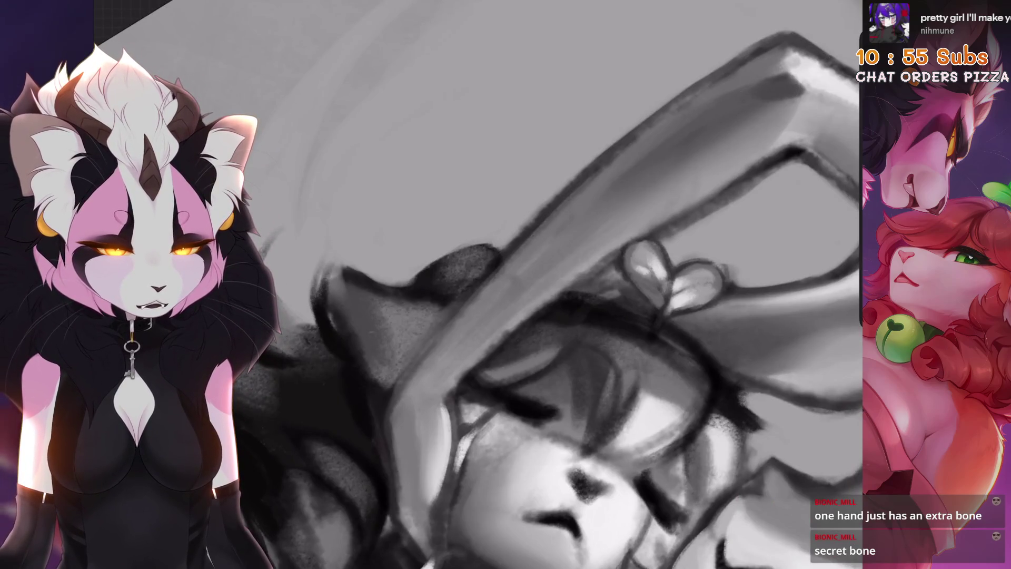
scroll(569, 284, down, 1)
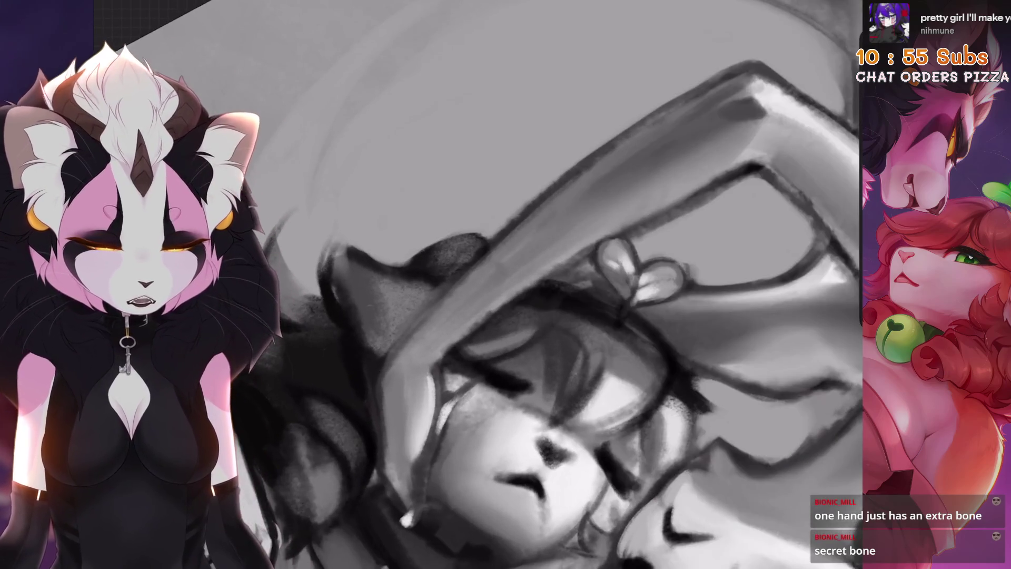
scroll(391, 364, down, 1)
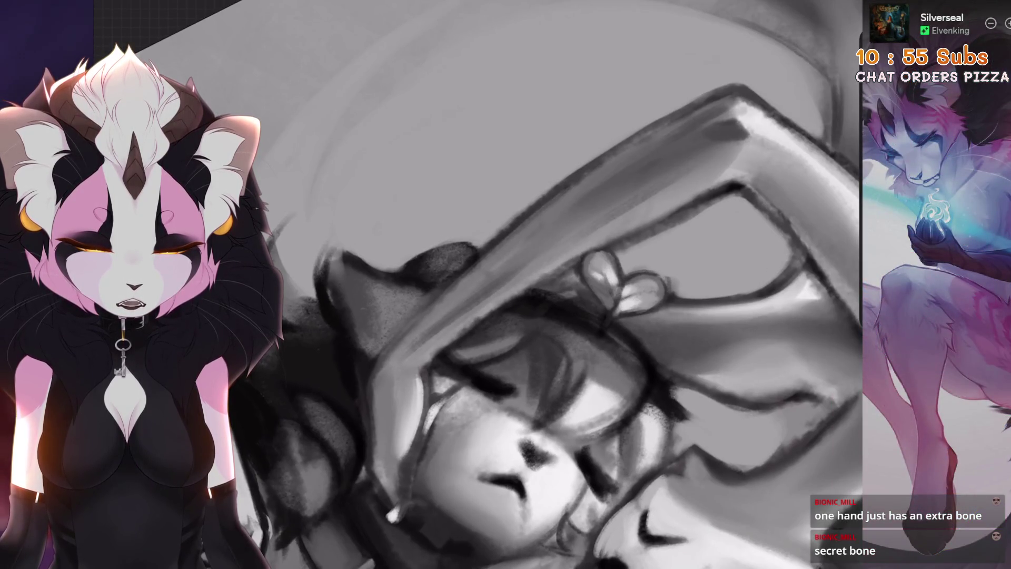
key(ctrl+z)
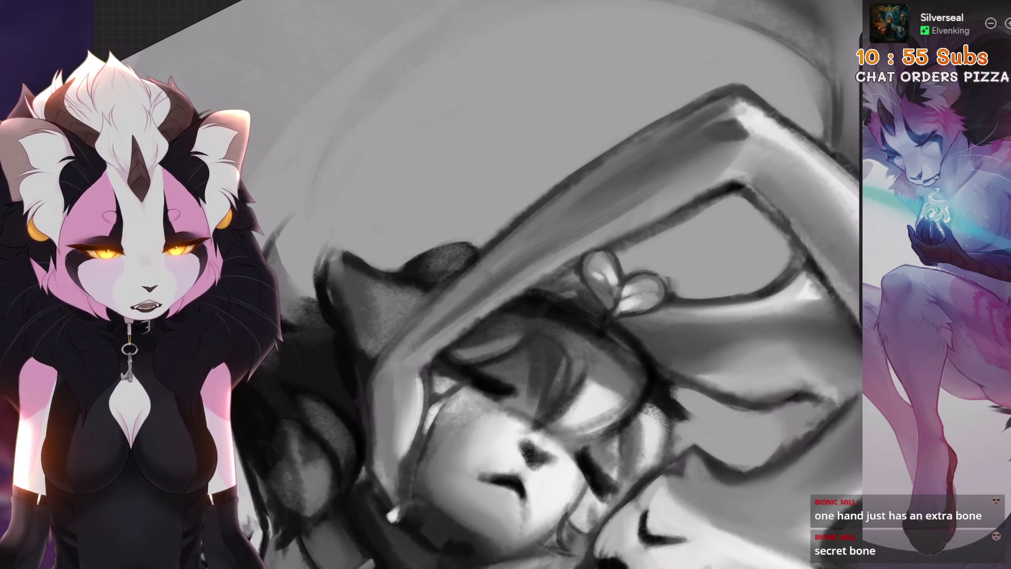
Turn the canvas upside down and undo the stray strokes along the strap
mouse_move(579, 210)
mouse_down()
mouse_move(621, 274)
mouse_move(606, 342)
mouse_move(552, 390)
mouse_move(500, 400)
mouse_up()
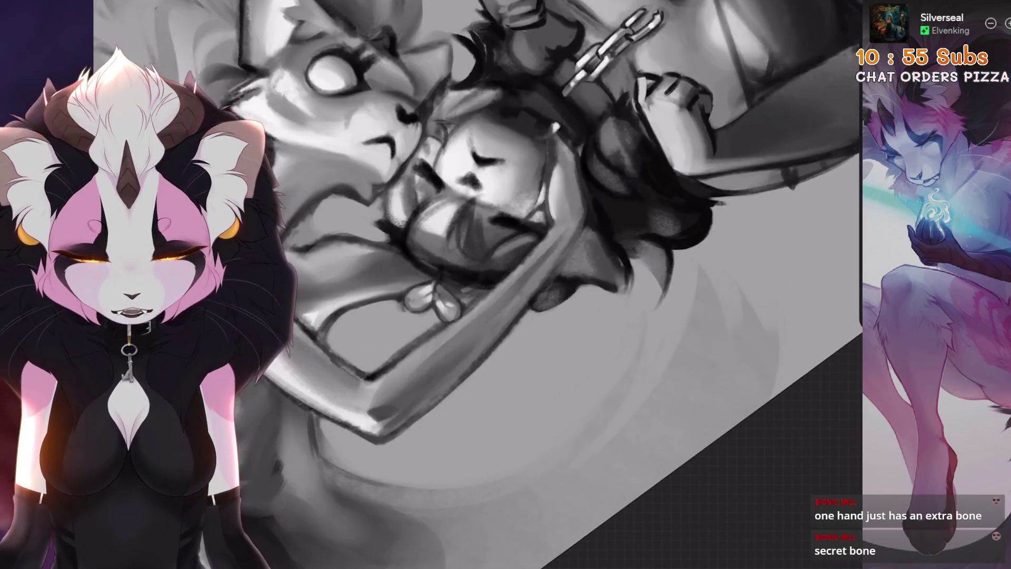
key(ctrl+z)
key(ctrl+z)
scroll(463, 334, up, 2)
drag(463, 334, 415, 408)
key(ctrl+z)
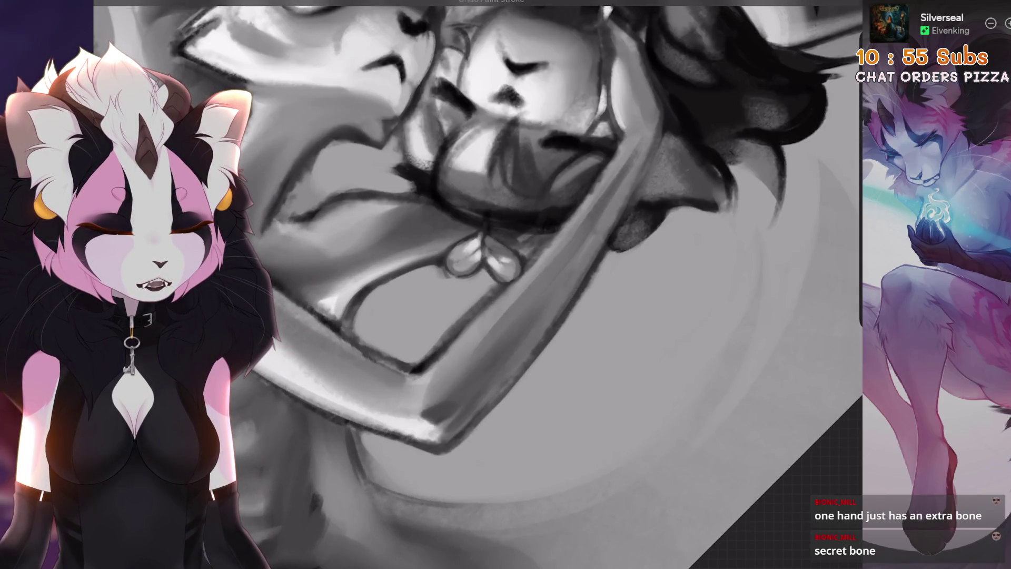
scroll(558, 301, down, 3)
Paint over the dark smudge on the creature's arm in a lighter grey
scroll(558, 301, up, 3)
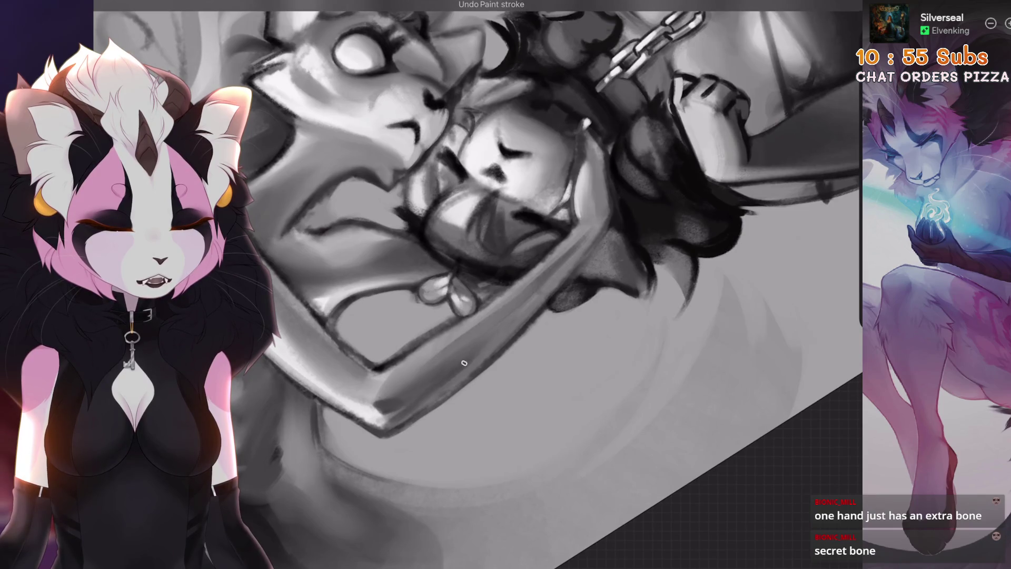
scroll(474, 284, down, 3)
scroll(526, 226, up, 4)
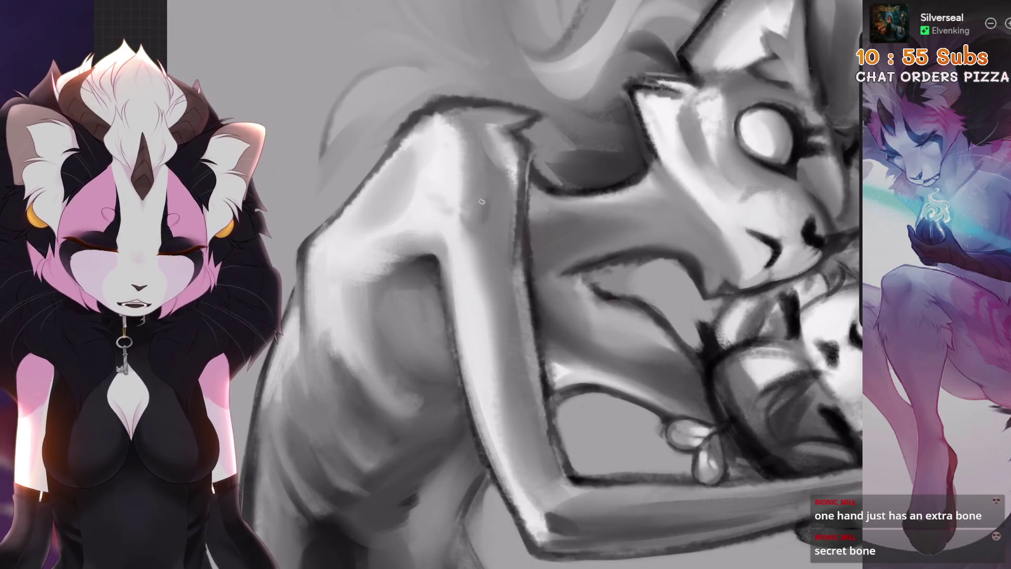
scroll(484, 246, up, 2)
mouse_move(532, 173)
mouse_down()
mouse_move(534, 216)
mouse_move(548, 200)
mouse_up()
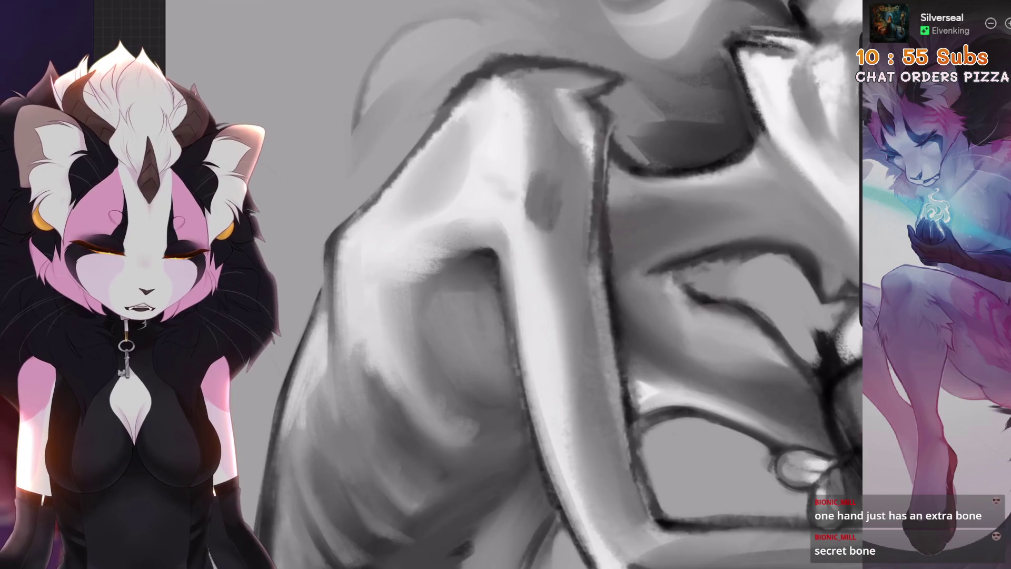
scroll(556, 267, down, 2)
Switch to the HB Pencil 2 brush from the brush library
key(b)
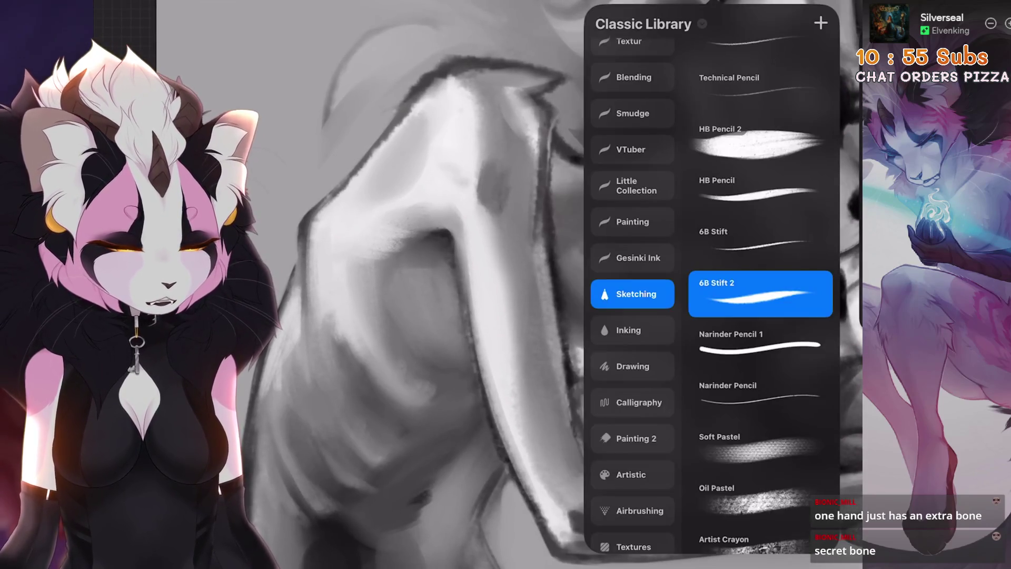
click(758, 143)
scroll(527, 284, up, 3)
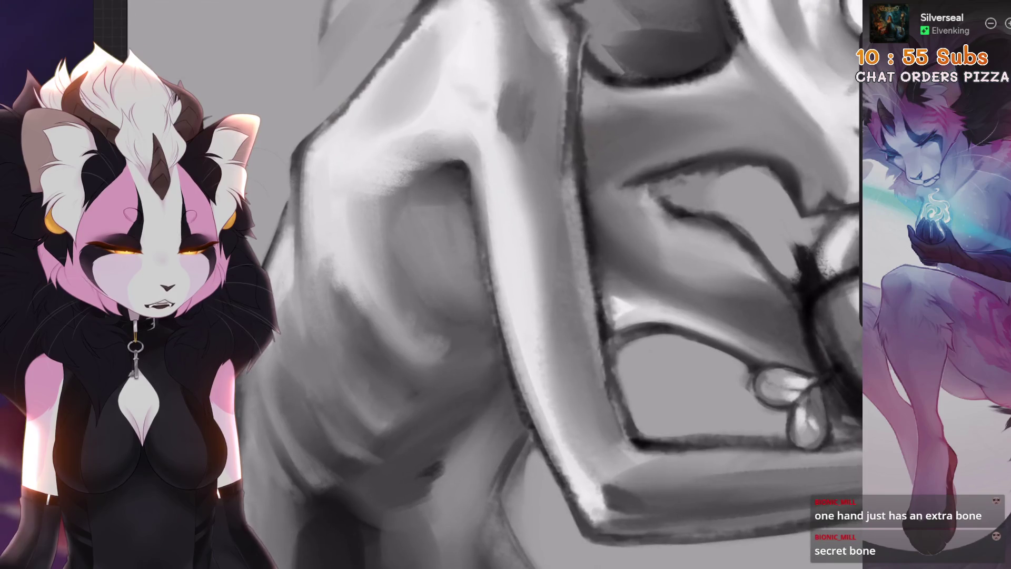
scroll(542, 284, down, 3)
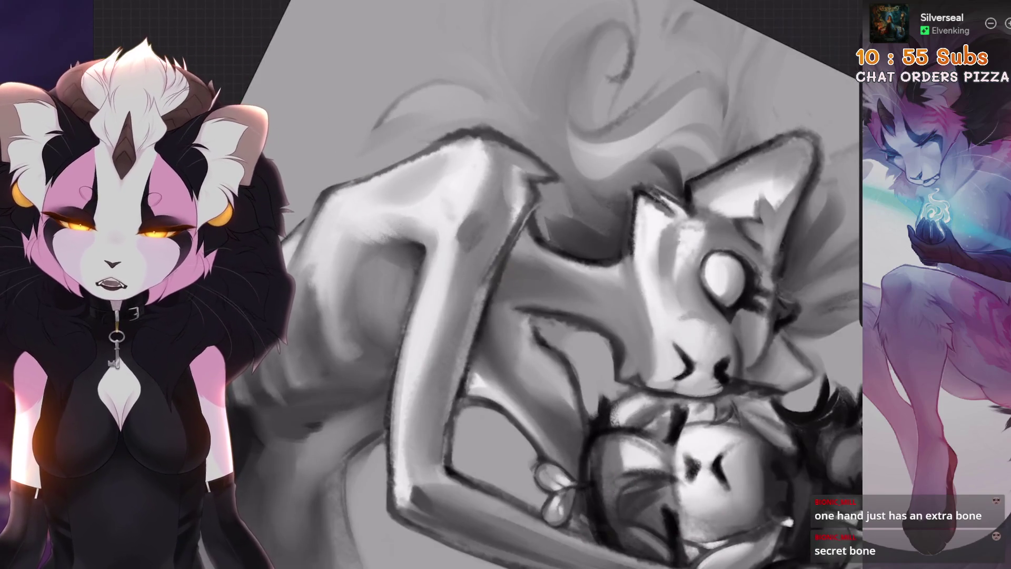
scroll(568, 284, down, 3)
scroll(569, 284, up, 3)
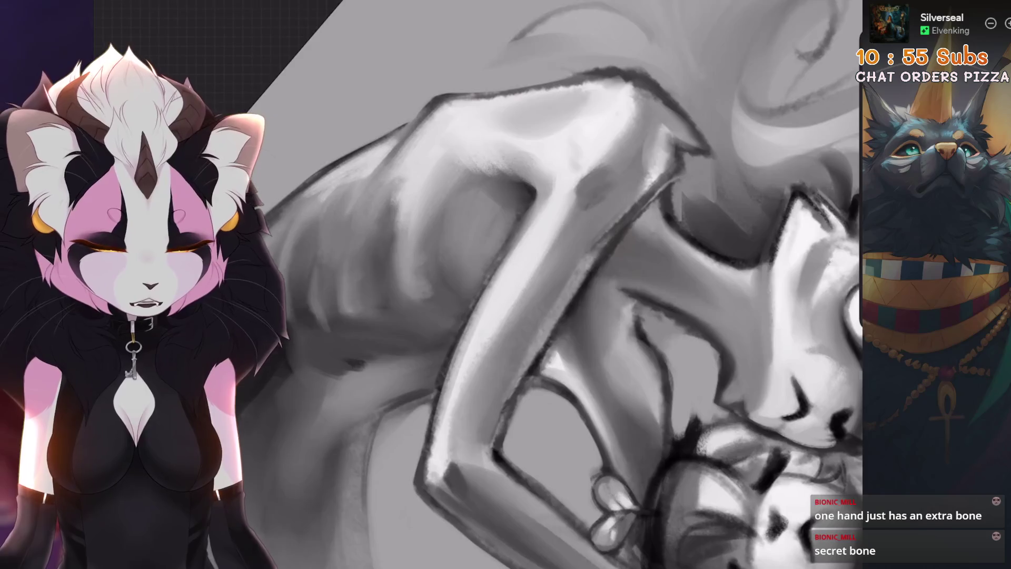
scroll(590, 200, down, 2)
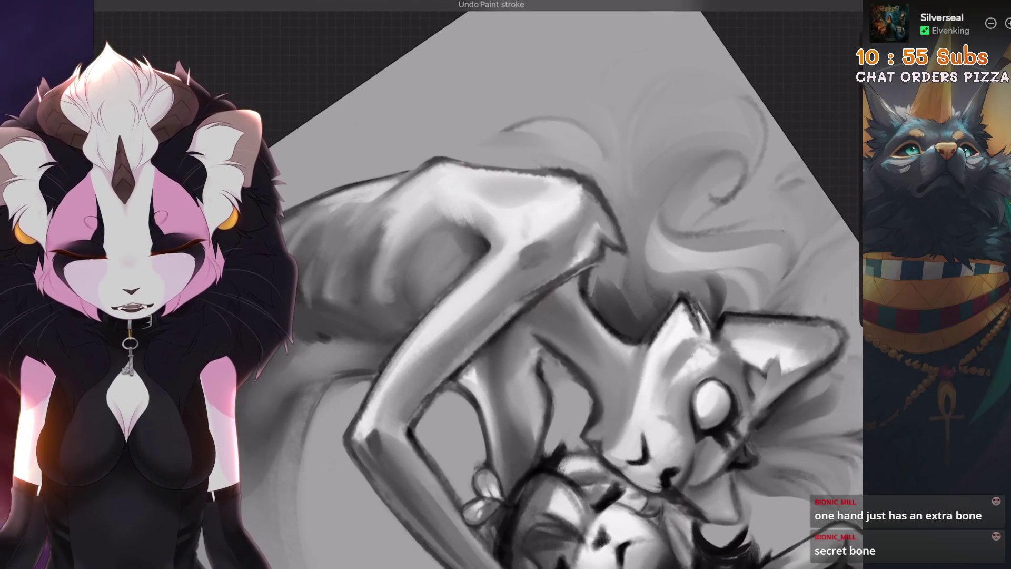
Add a small dark mark near the elbow and lighter strokes along the creature's forearm
mouse_move(400, 392)
mouse_down()
mouse_move(386, 418)
mouse_move(437, 347)
mouse_up()
drag(380, 409, 437, 349)
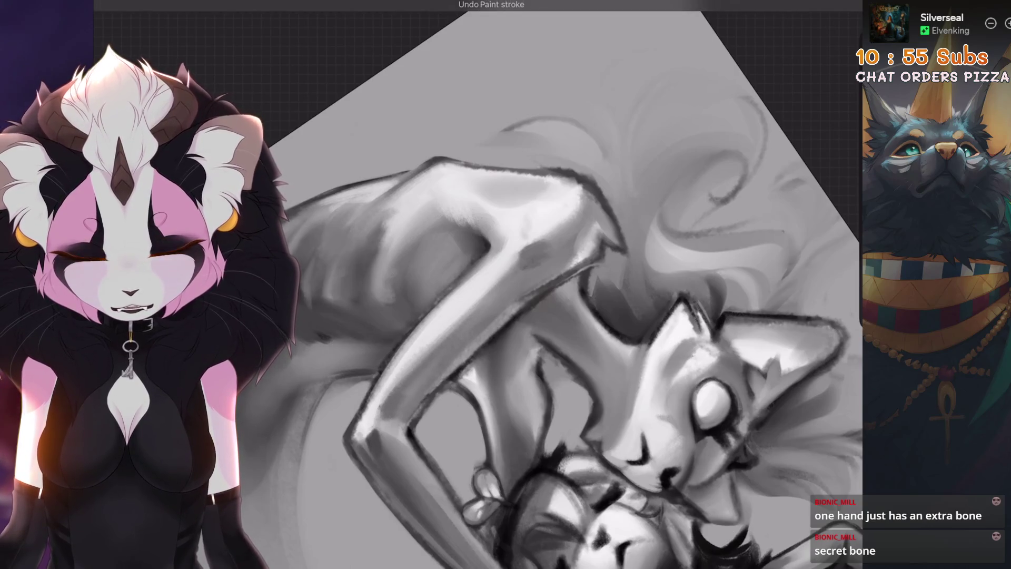
scroll(500, 286, up, 2)
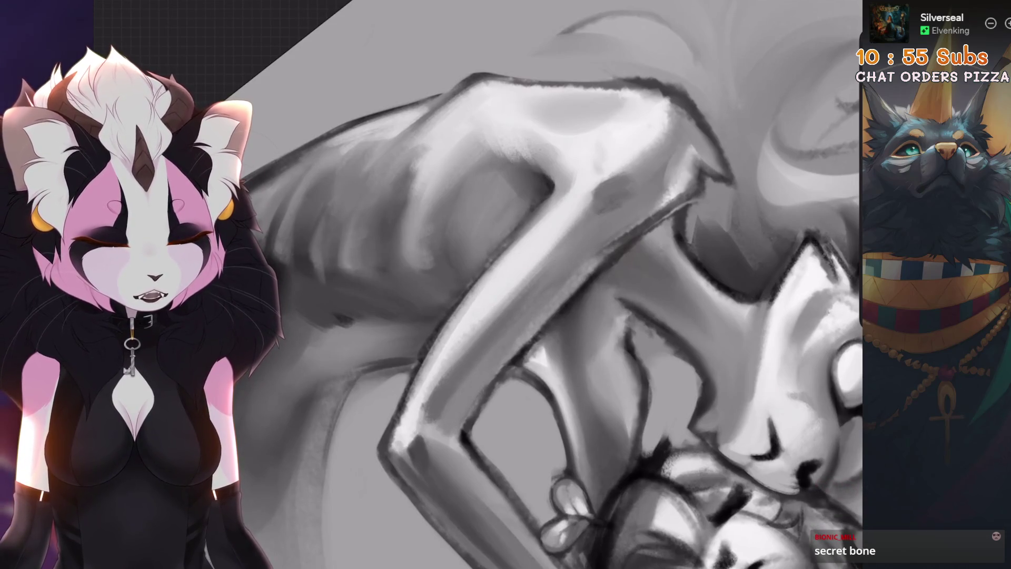
scroll(451, 408, down, 3)
scroll(435, 406, up, 3)
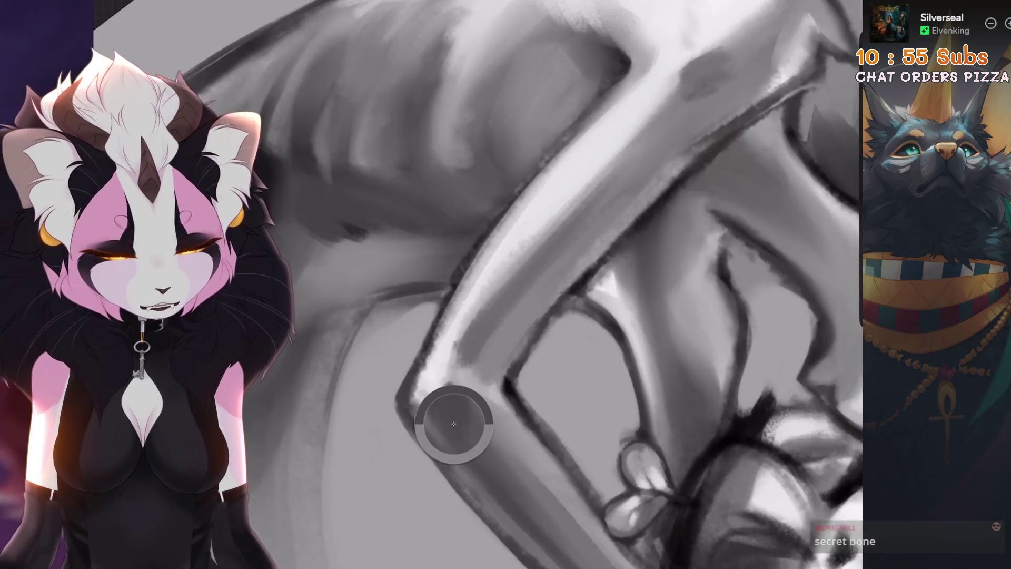
scroll(591, 244, up, 1)
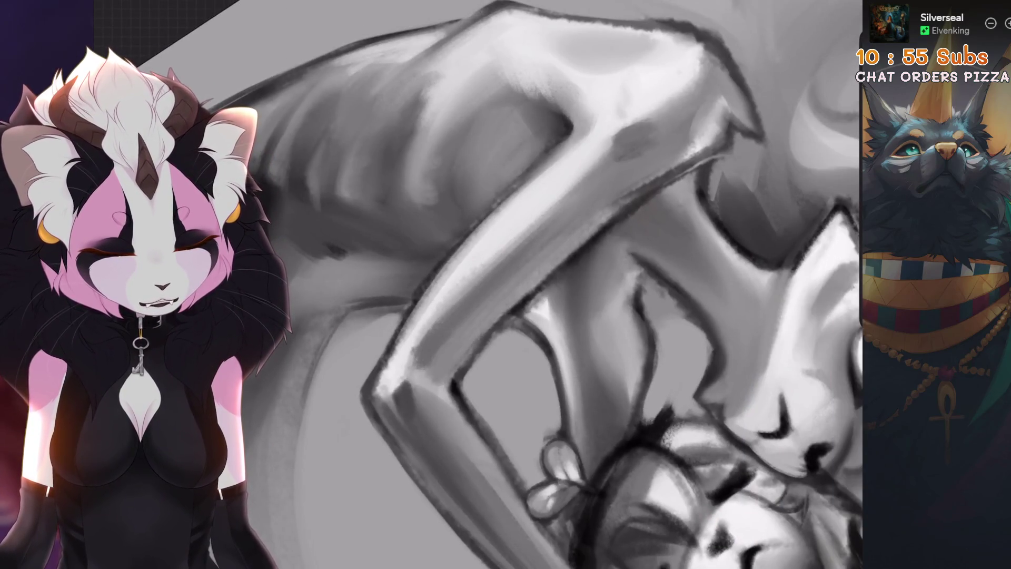
mouse_move(478, 334)
mouse_down()
mouse_move(437, 347)
mouse_move(454, 372)
mouse_up()
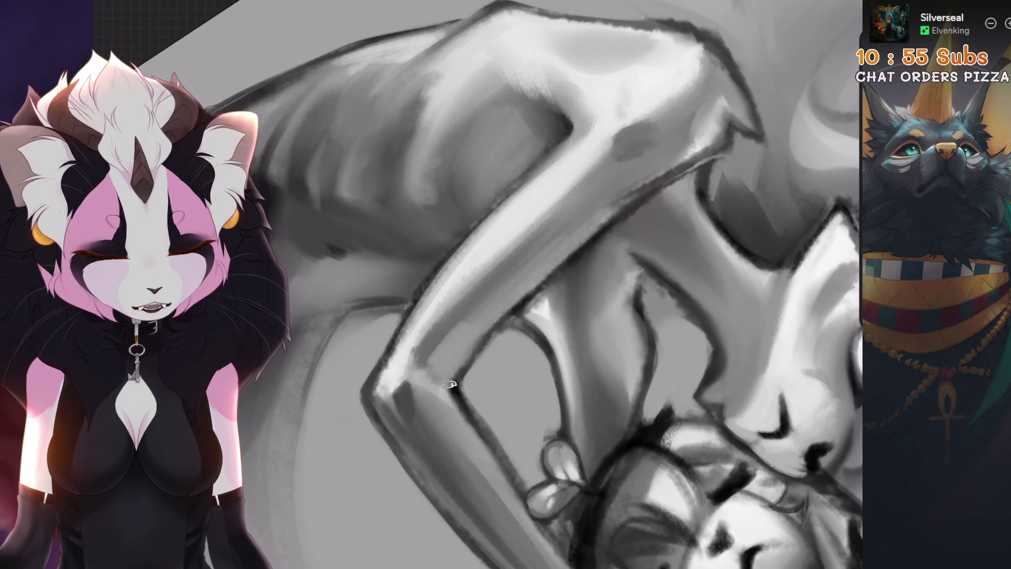
drag(487, 310, 493, 329)
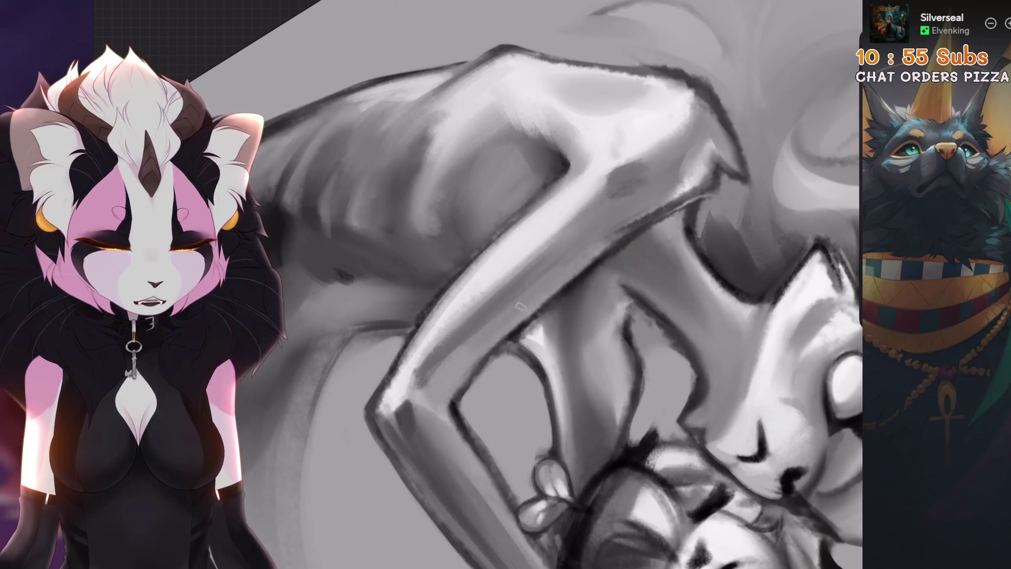
Pick a grey from the creature's arm to paint with
scroll(488, 335, up, 2)
mouse_move(461, 363)
mouse_down()
mouse_move(464, 347)
mouse_move(506, 311)
mouse_move(495, 316)
mouse_up()
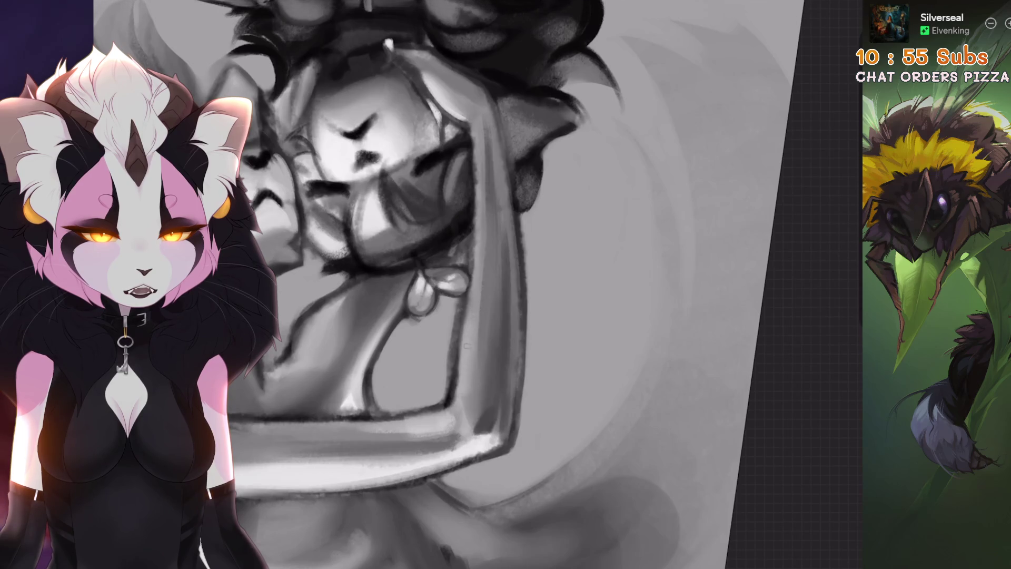
scroll(467, 345, down, 5)
scroll(473, 312, up, 8)
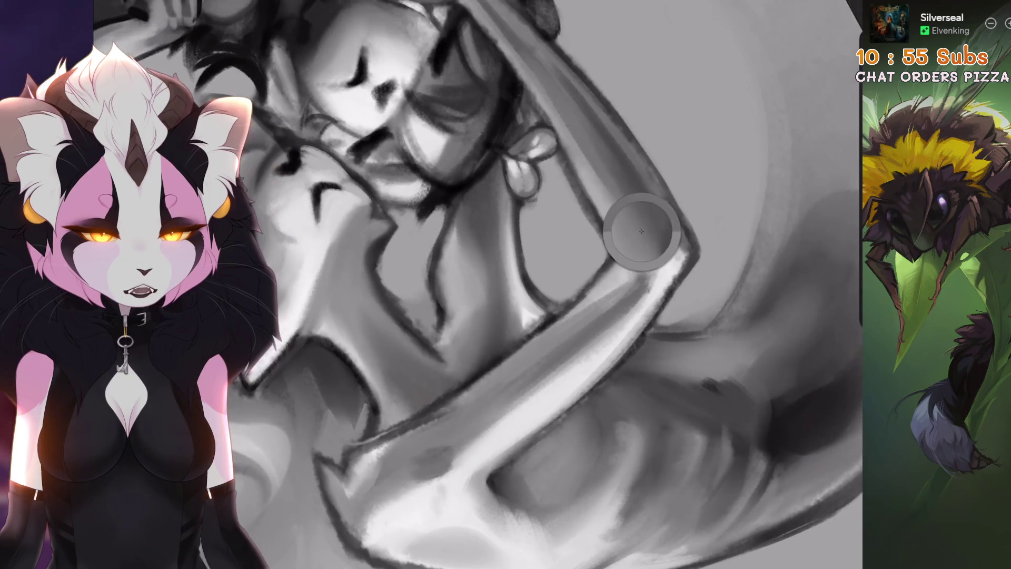
scroll(641, 232, down, 5)
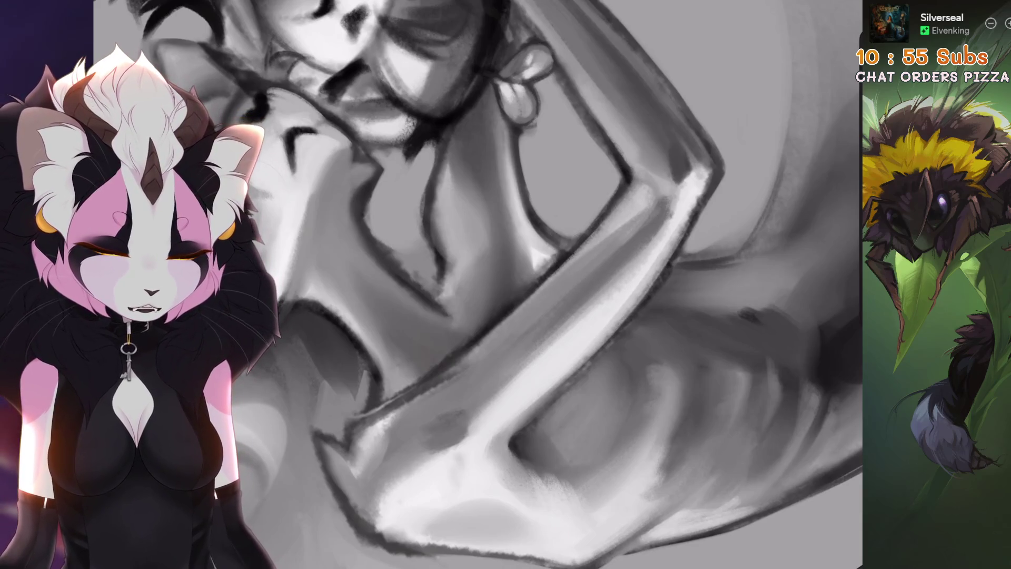
scroll(437, 376, up, 2)
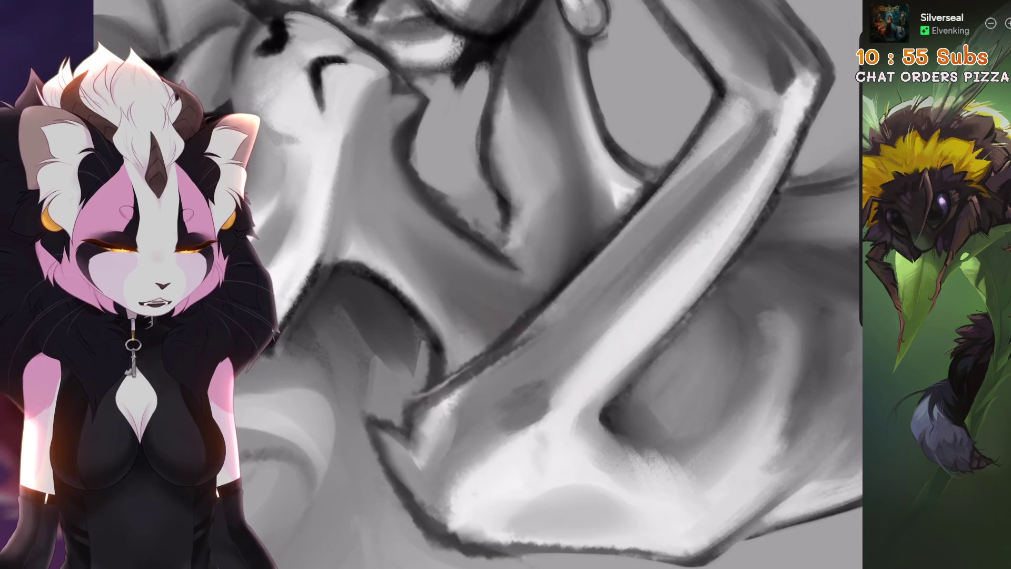
scroll(440, 395, up, 1)
scroll(440, 395, up, 2)
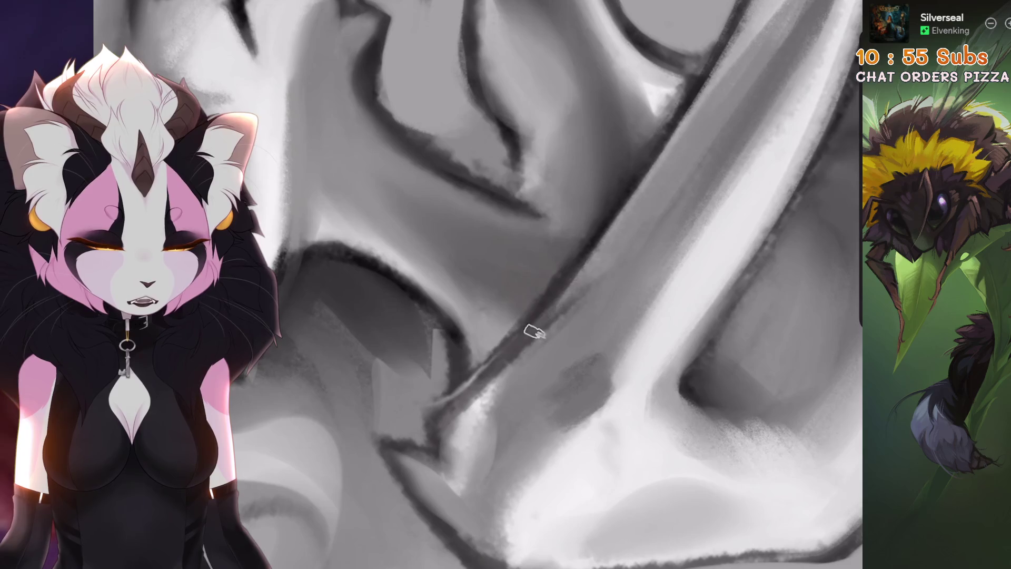
Undo the last stroke, try a lighter stroke on the jaw shading, and undo it too
key(ctrl+z)
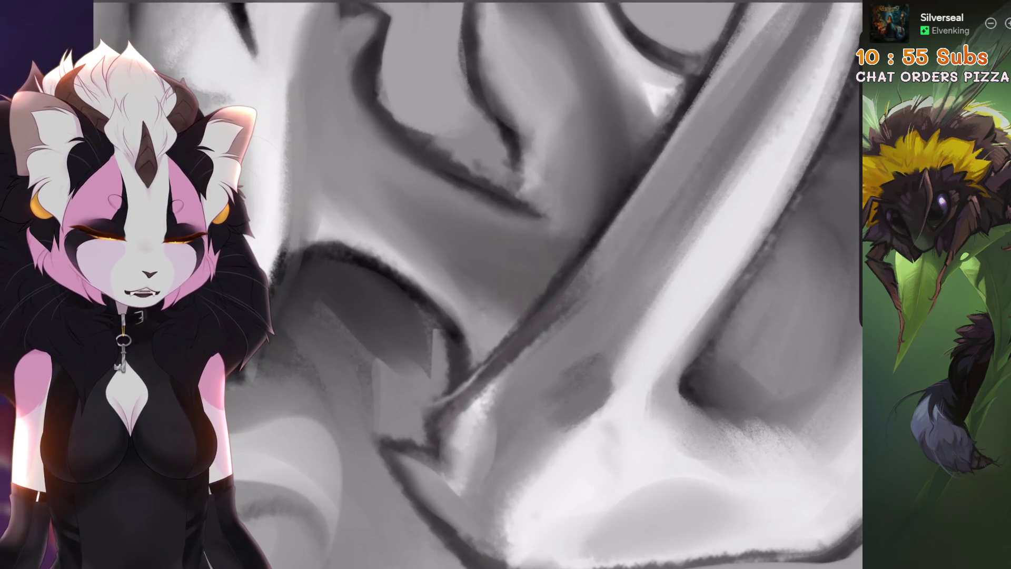
scroll(586, 266, down, 2)
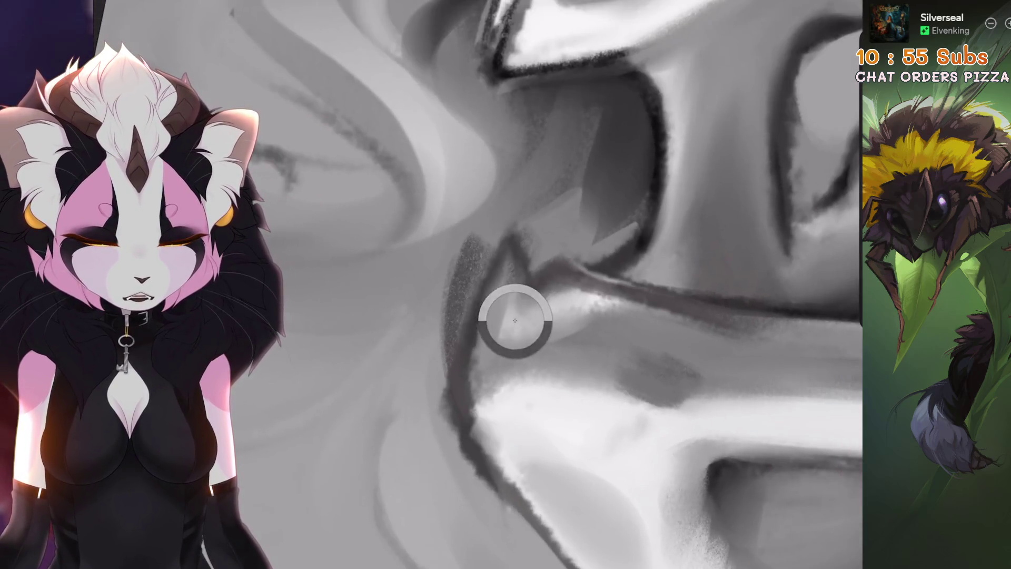
drag(466, 258, 468, 379)
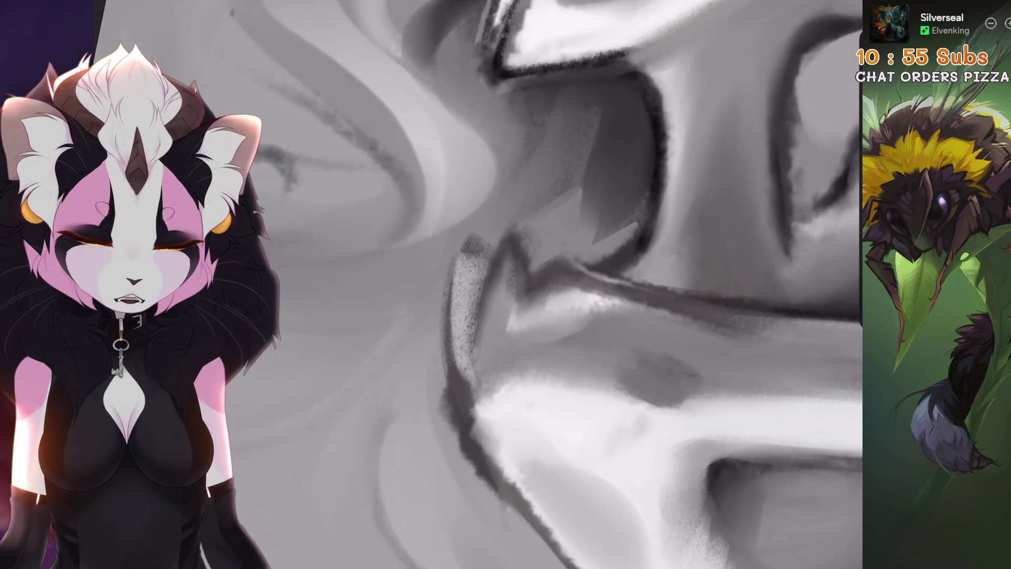
key(ctrl+z)
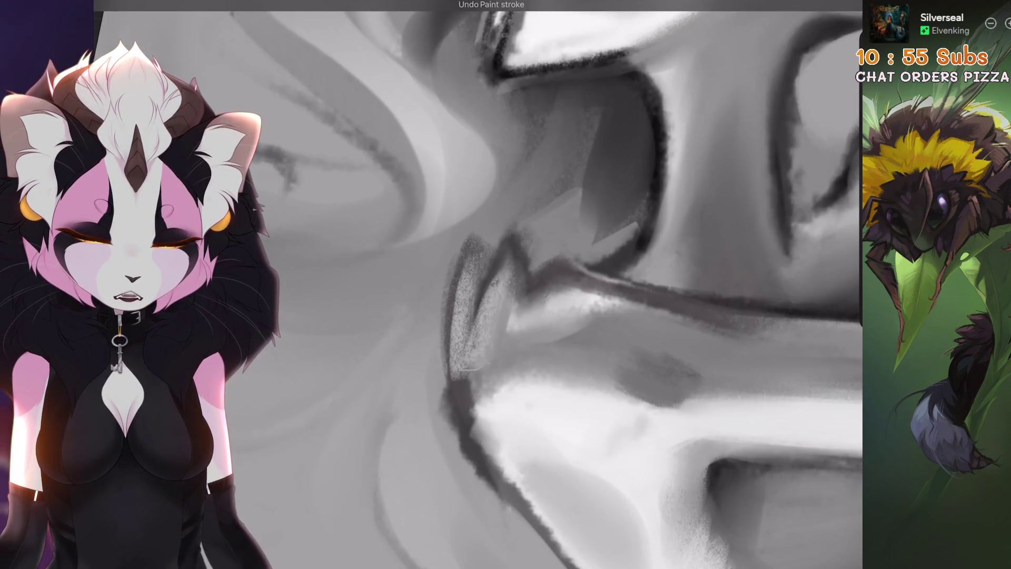
scroll(527, 284, down, 5)
scroll(526, 284, up, 5)
Brighten the top of the creature's arm, then undo the stroke
drag(505, 274, 547, 243)
scroll(496, 282, up, 3)
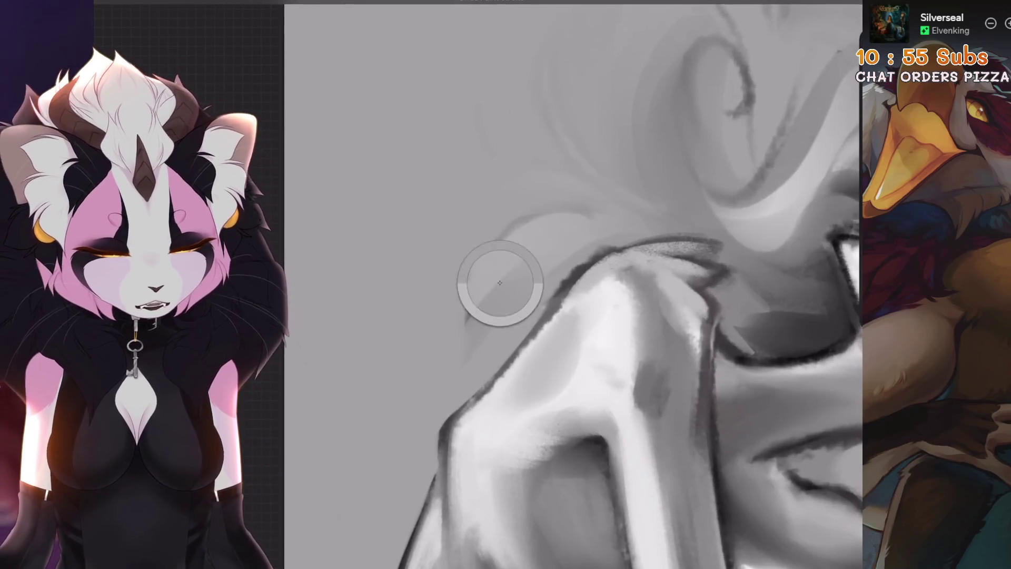
scroll(496, 282, up, 3)
scroll(526, 284, down, 2)
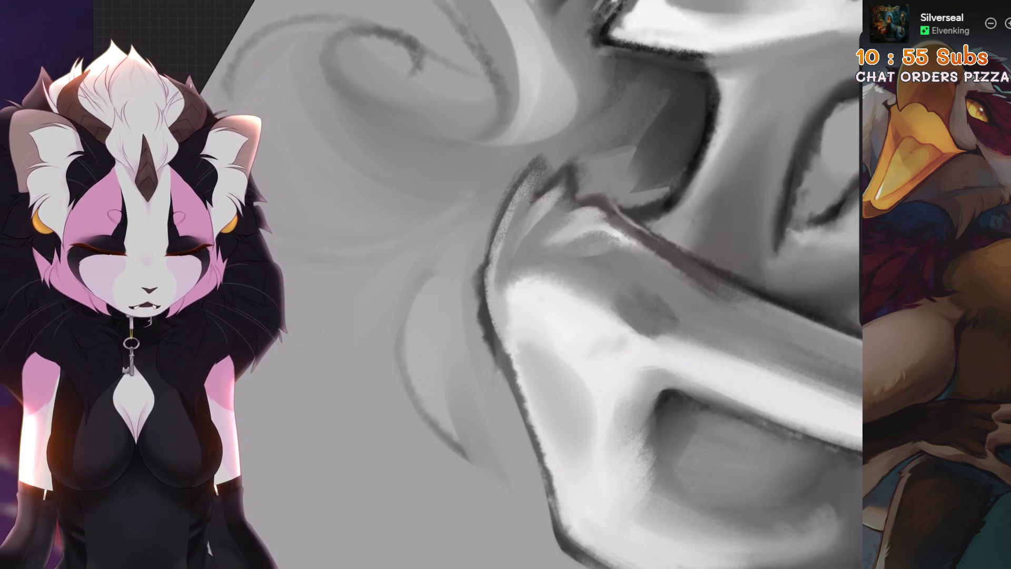
scroll(558, 284, down, 3)
scroll(558, 265, up, 3)
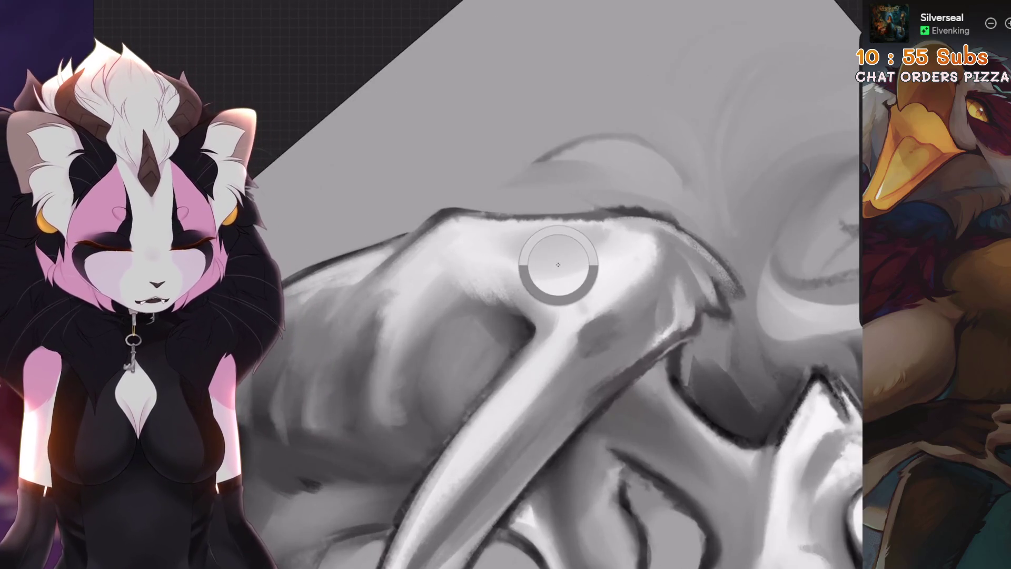
scroll(558, 264, down, 4)
scroll(526, 334, up, 5)
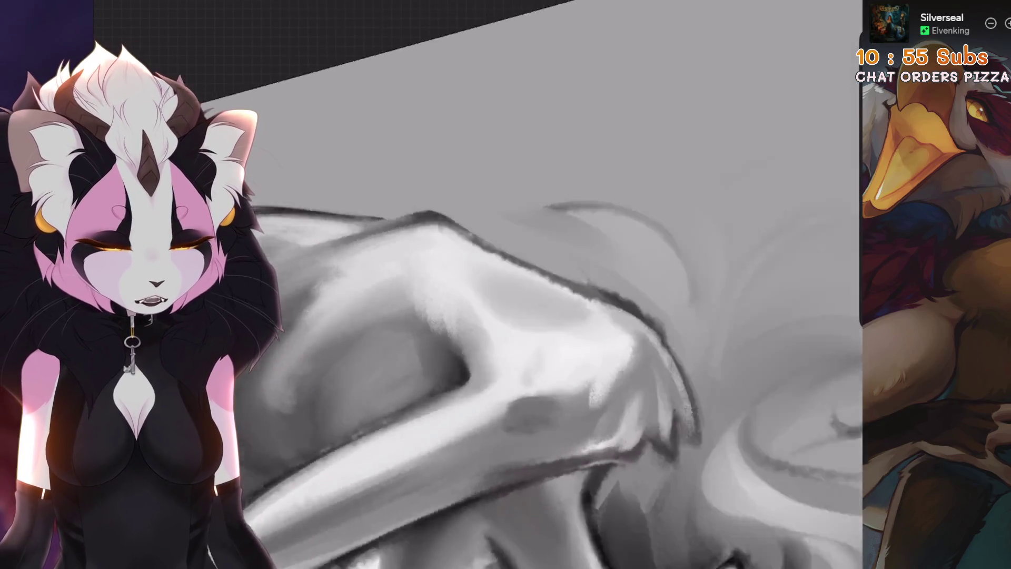
drag(529, 380, 491, 401)
key(ctrl+z)
Zoom onto the arm and undo two more unwanted paint strokes
drag(550, 278, 550, 275)
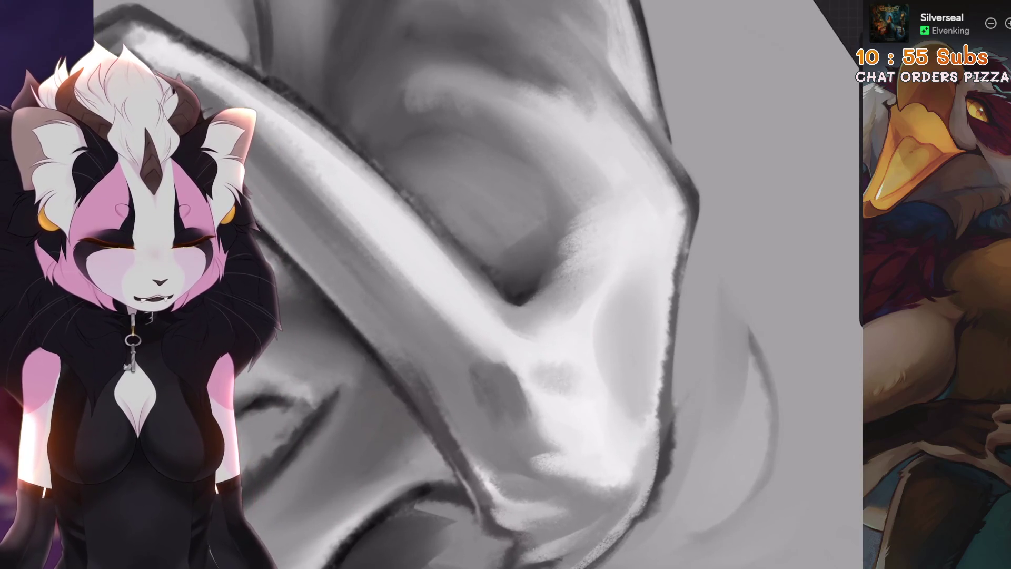
drag(553, 323, 558, 316)
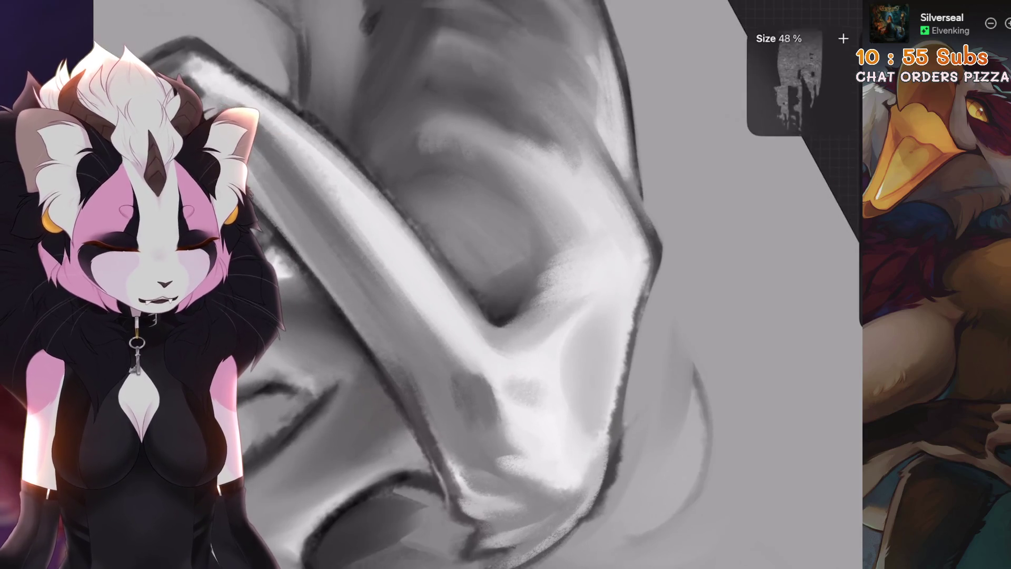
drag(591, 266, 595, 263)
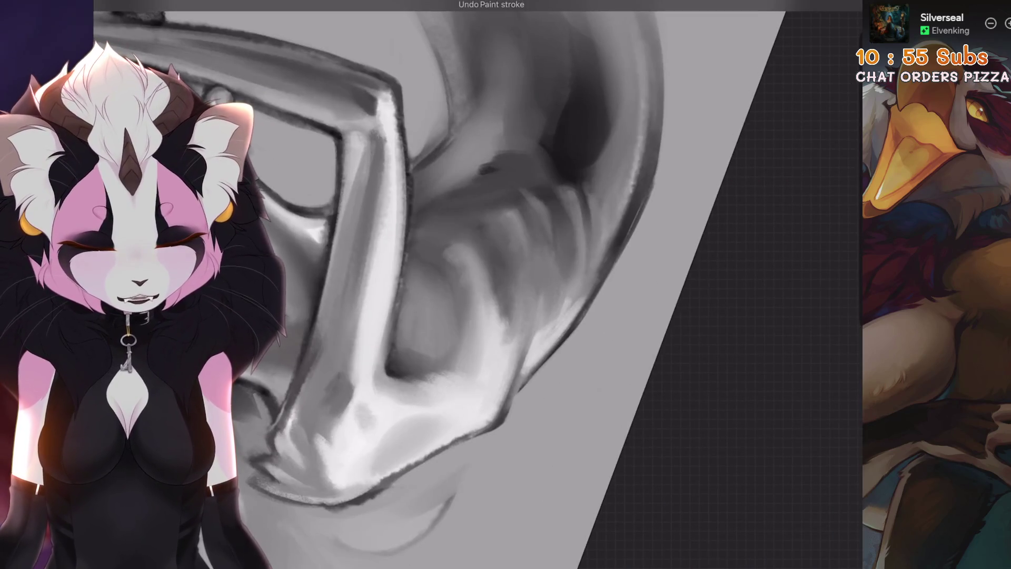
drag(453, 337, 474, 331)
key(ctrl+z)
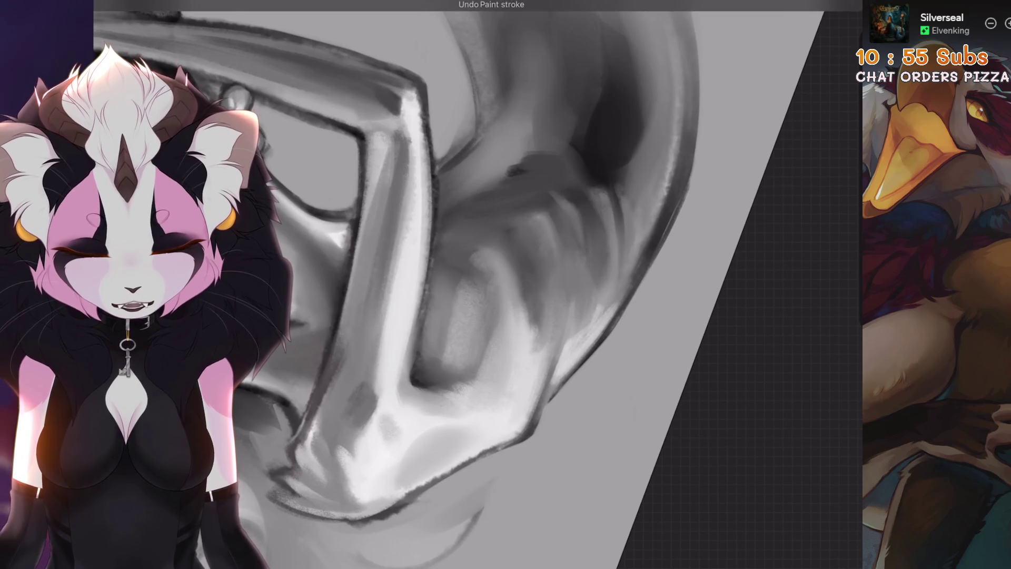
scroll(474, 284, down, 3)
key(ctrl+z)
scroll(474, 284, up, 5)
Shrink the brush to a smaller size for finer detail
key(bracketleft)
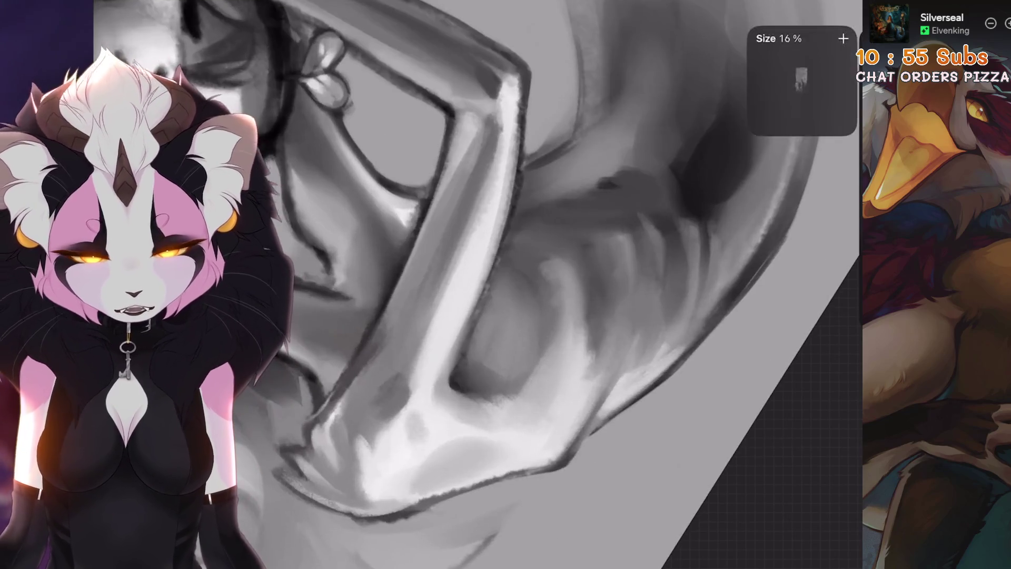
key(bracketleft)
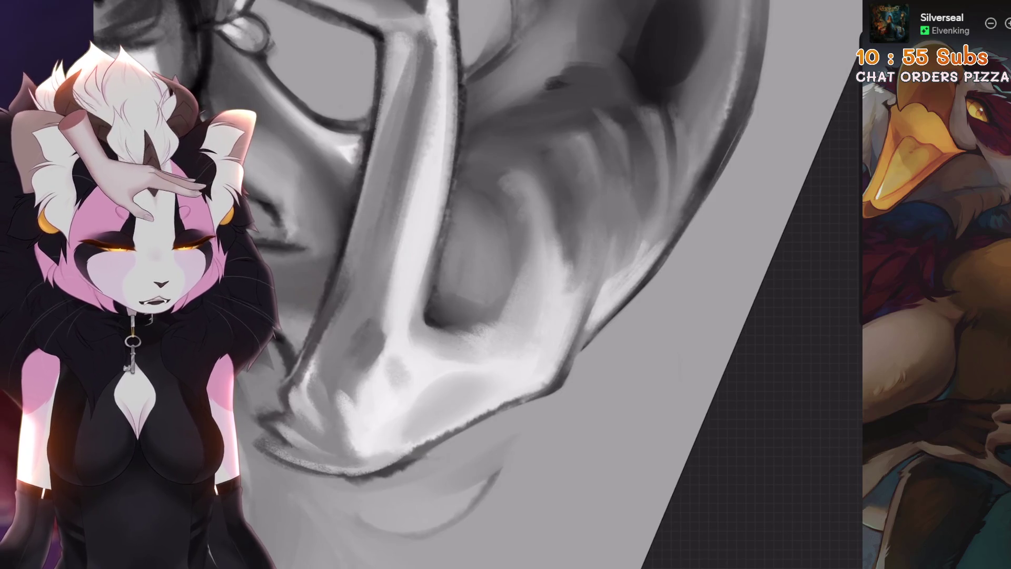
scroll(474, 284, down, 2)
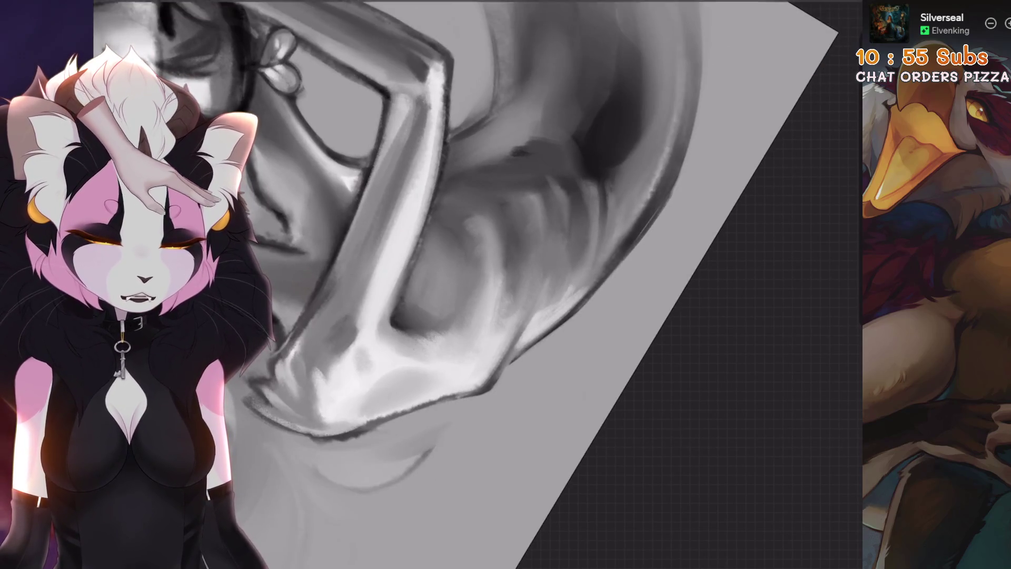
scroll(481, 361, down, 2)
scroll(489, 339, up, 3)
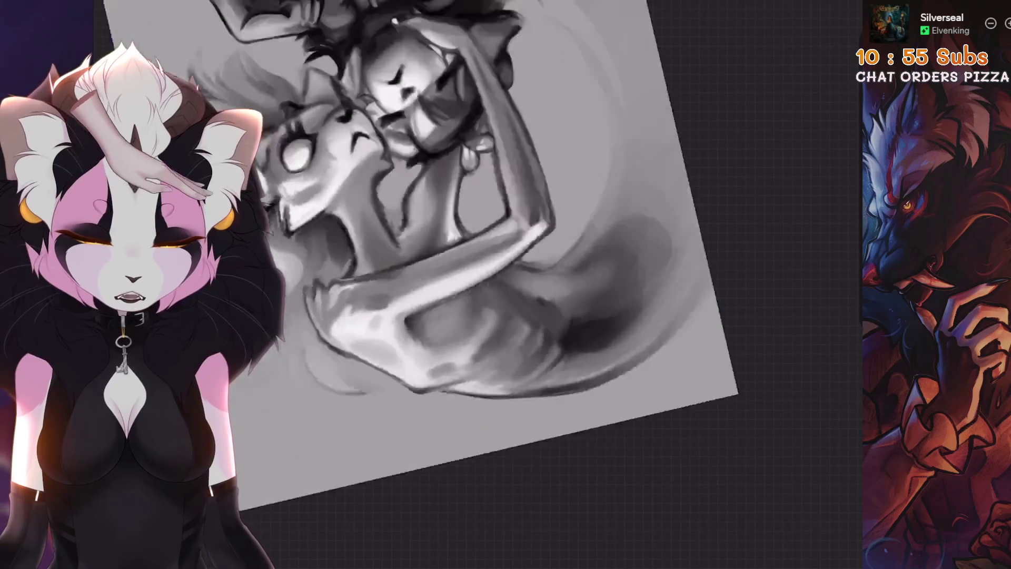
Undo three unwanted strokes on the creature's torso
scroll(488, 329, down, 2)
scroll(473, 316, up, 4)
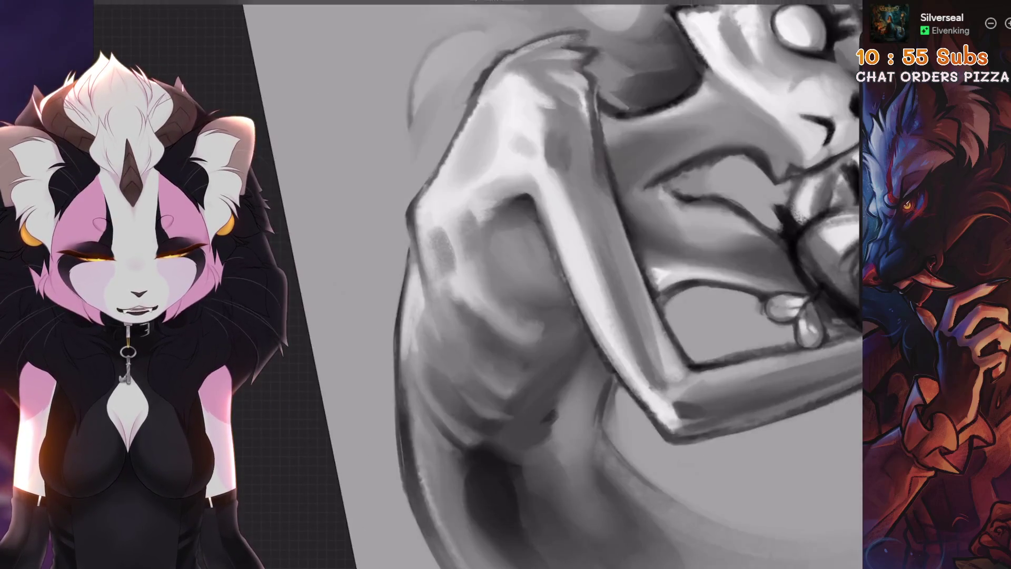
scroll(421, 347, down, 2)
scroll(417, 345, up, 3)
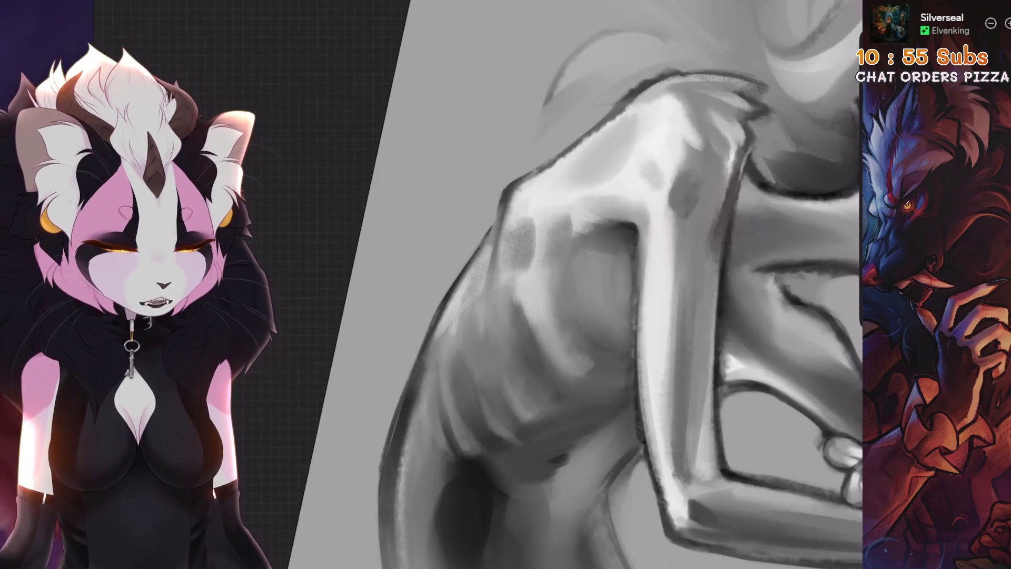
key(ctrl+z)
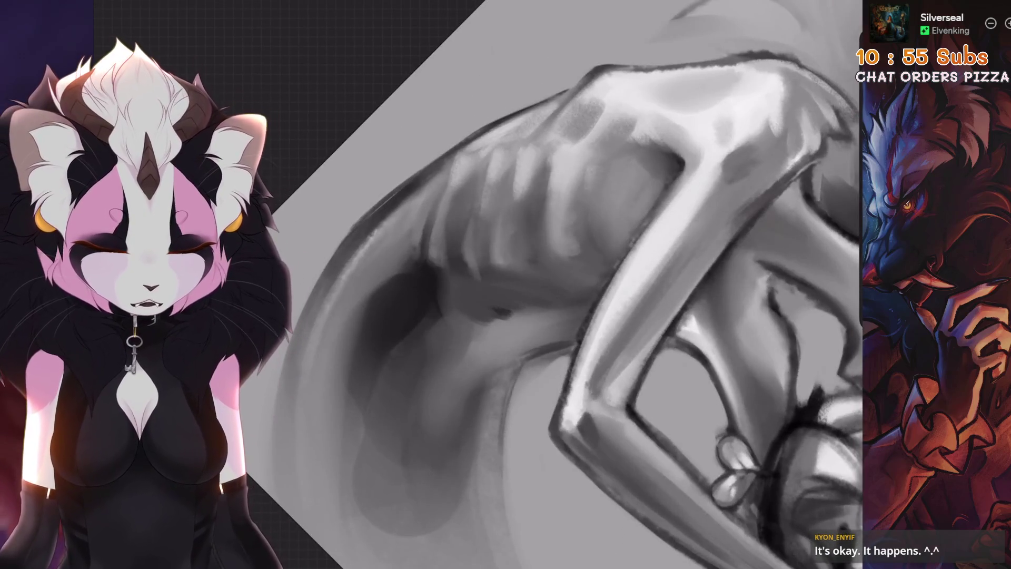
key(ctrl+z)
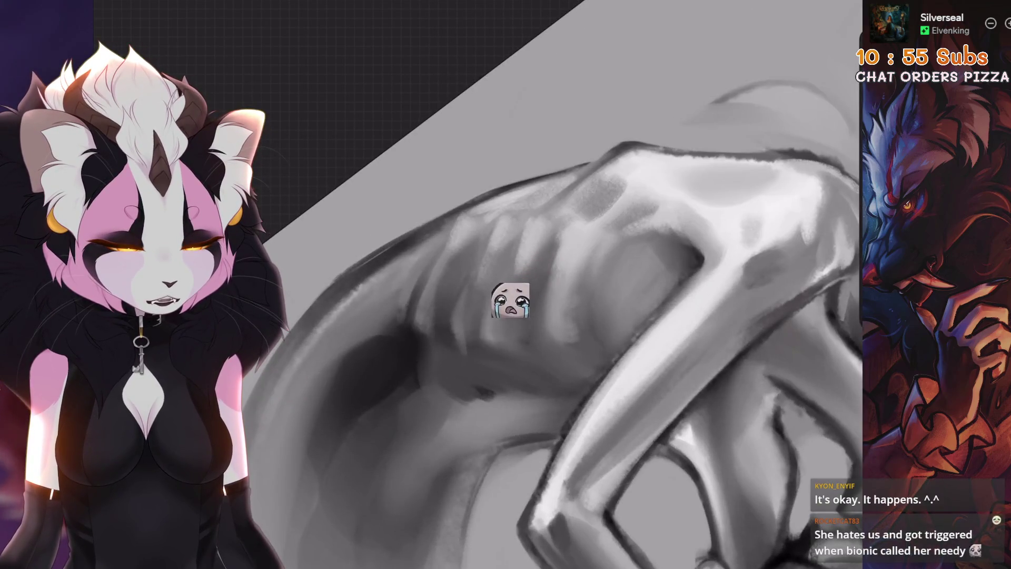
key(ctrl+z)
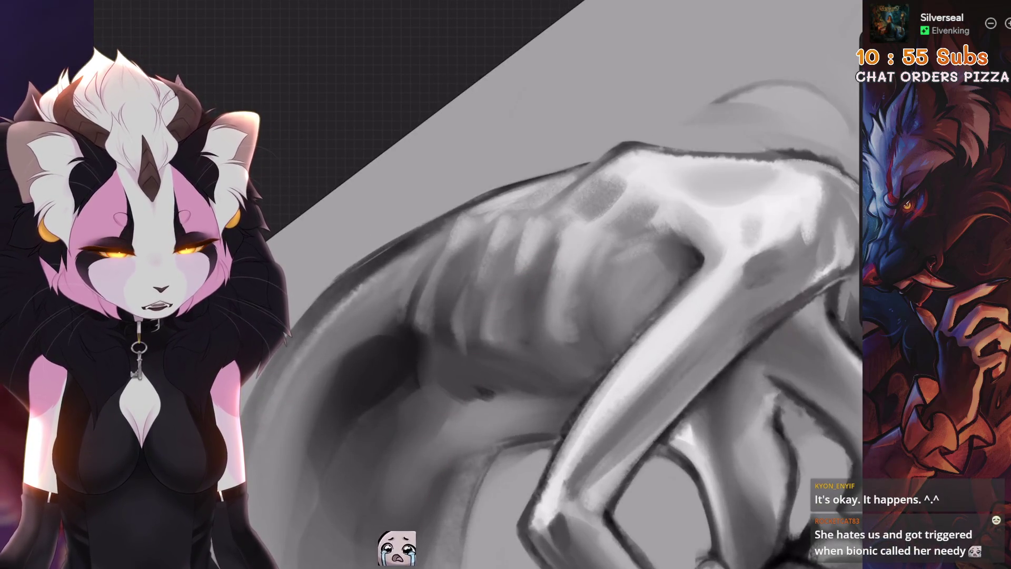
Fit the whole drawing upright and undo two more recent strokes
key(ctrl+0)
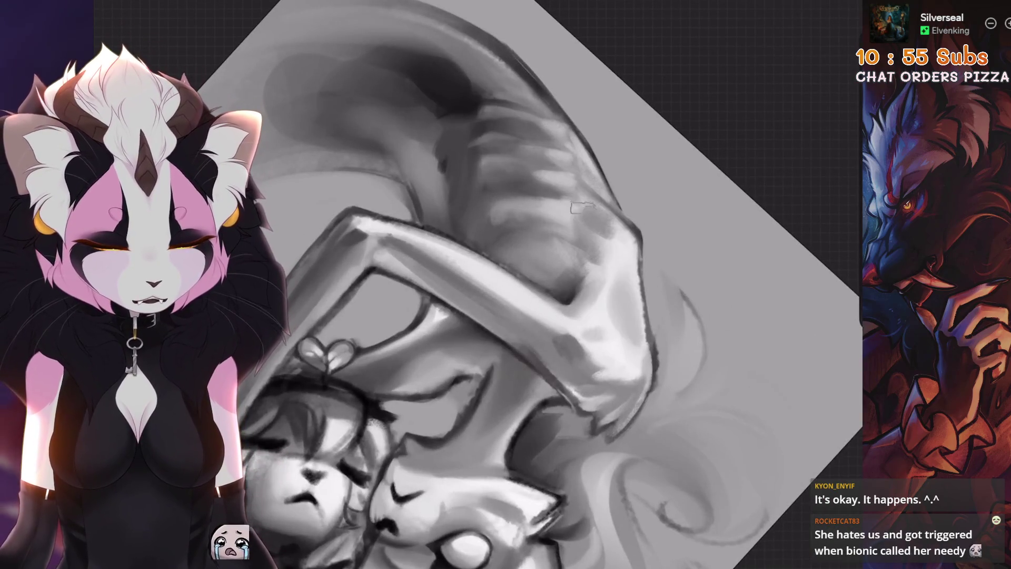
key(ctrl+z)
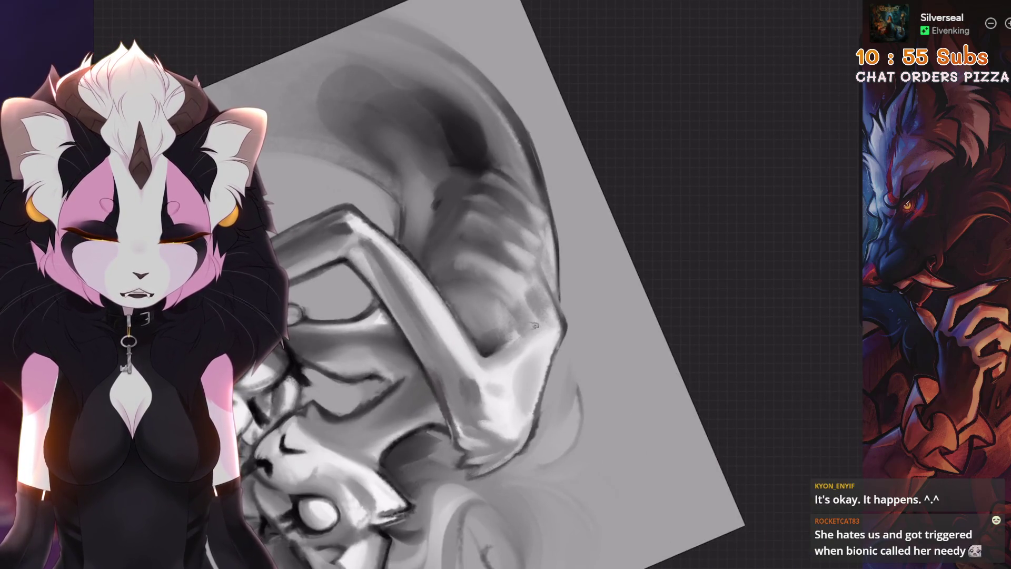
key(ctrl+z)
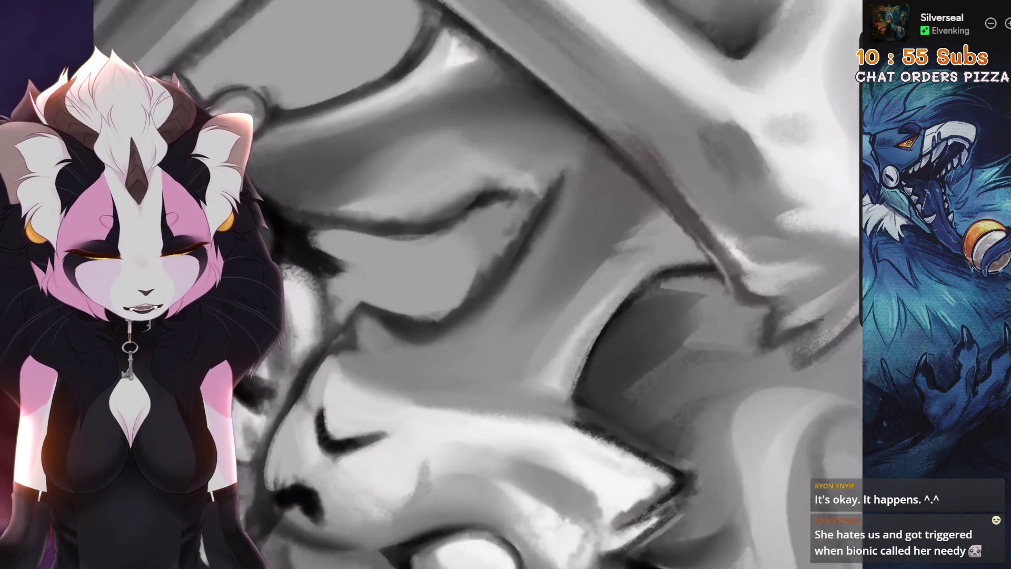
Undo two strokes and bring the creature's arm and the girl's face into view
key(ctrl+z)
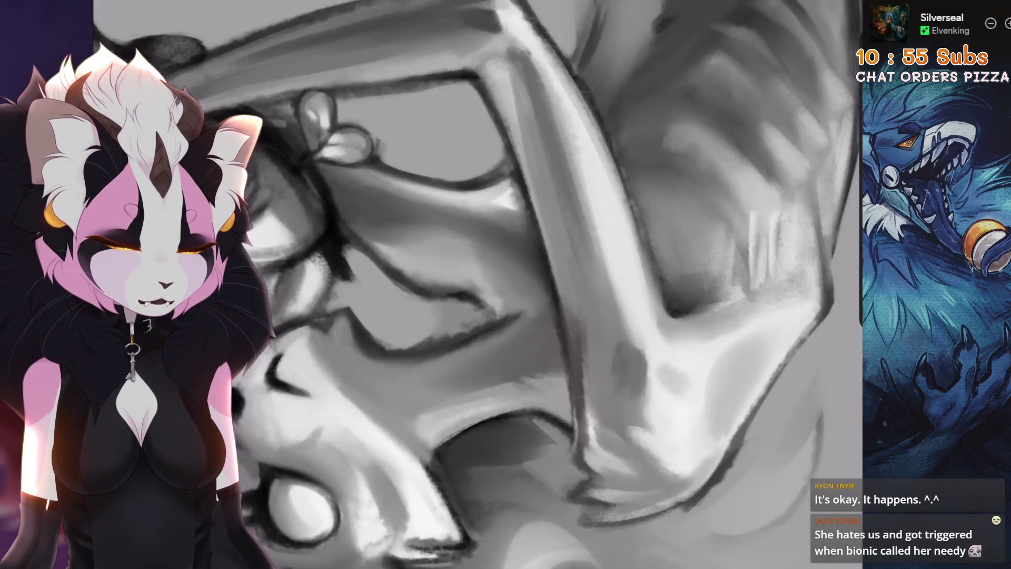
drag(561, 375, 430, 451)
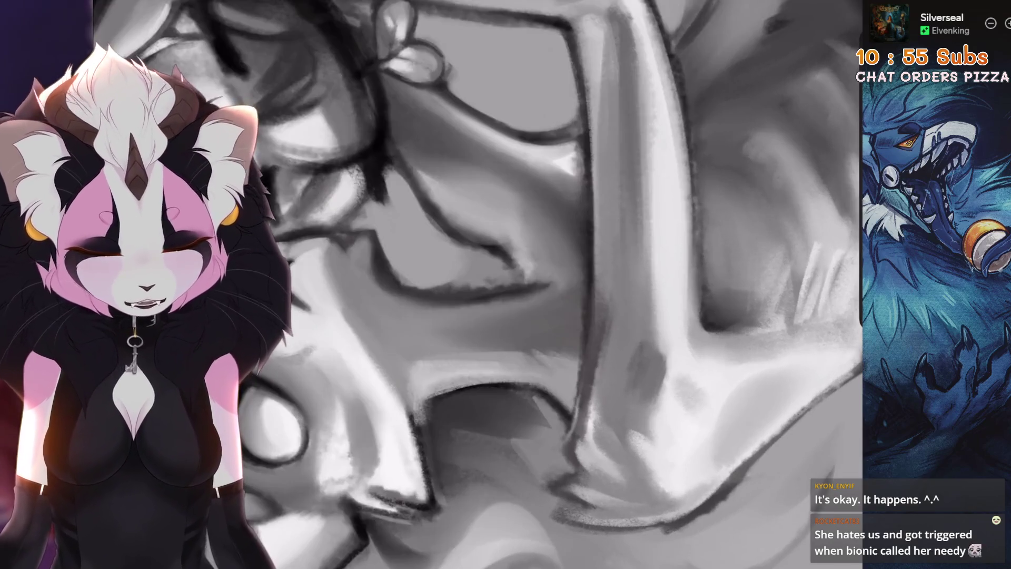
key(ctrl+z)
drag(527, 263, 473, 295)
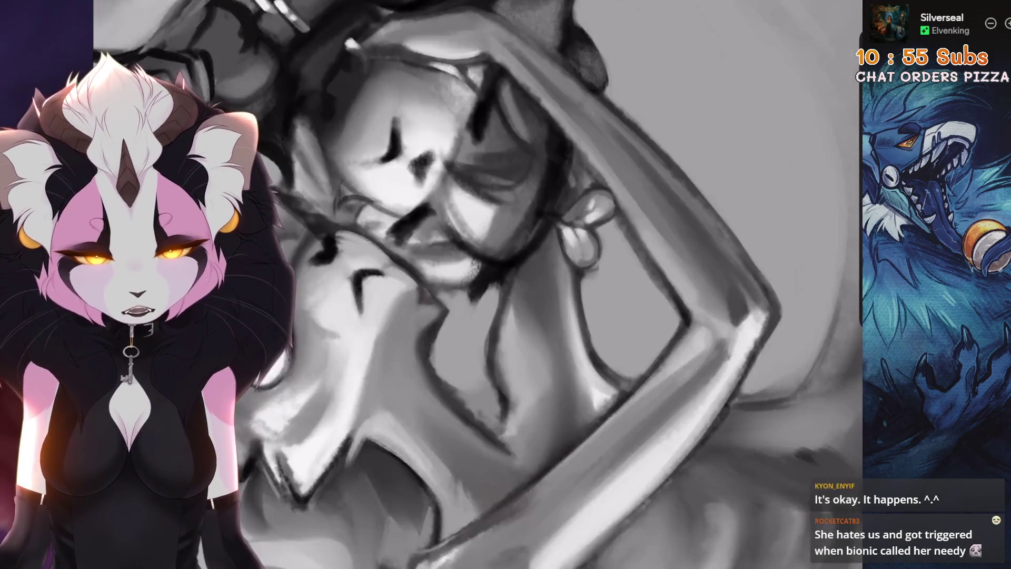
scroll(505, 284, up, 3)
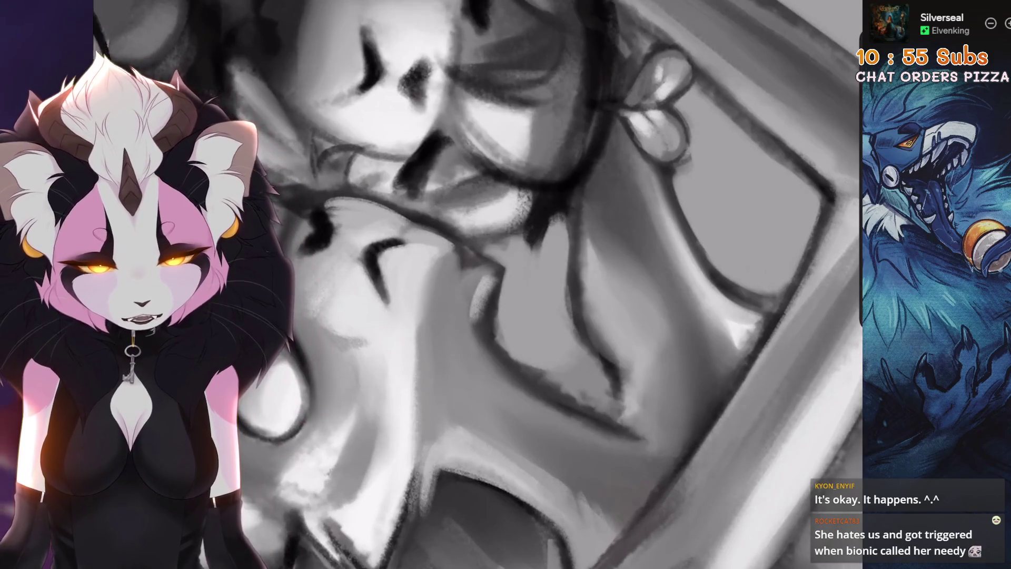
scroll(476, 324, down, 5)
scroll(475, 324, up, 5)
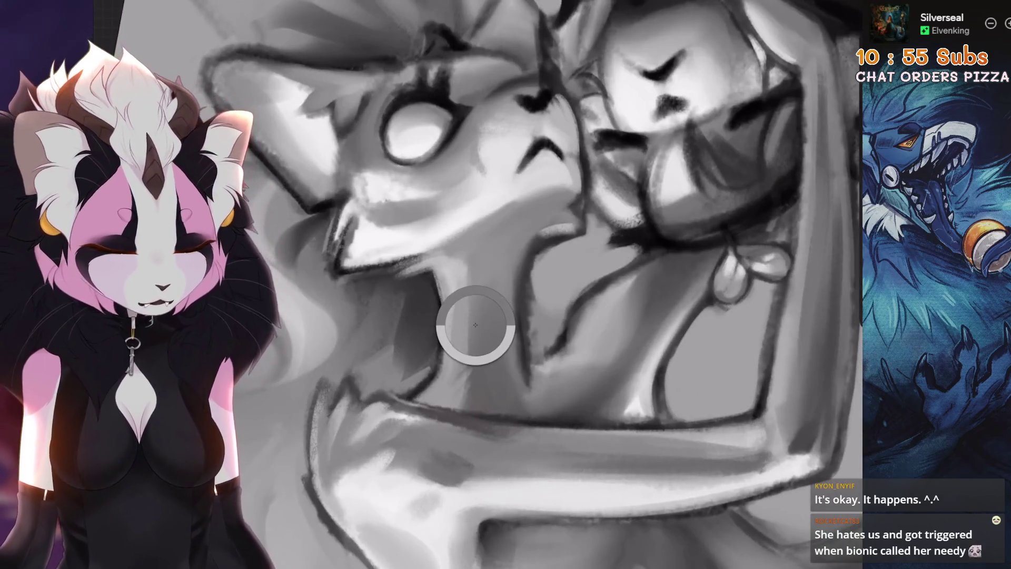
drag(593, 388, 552, 343)
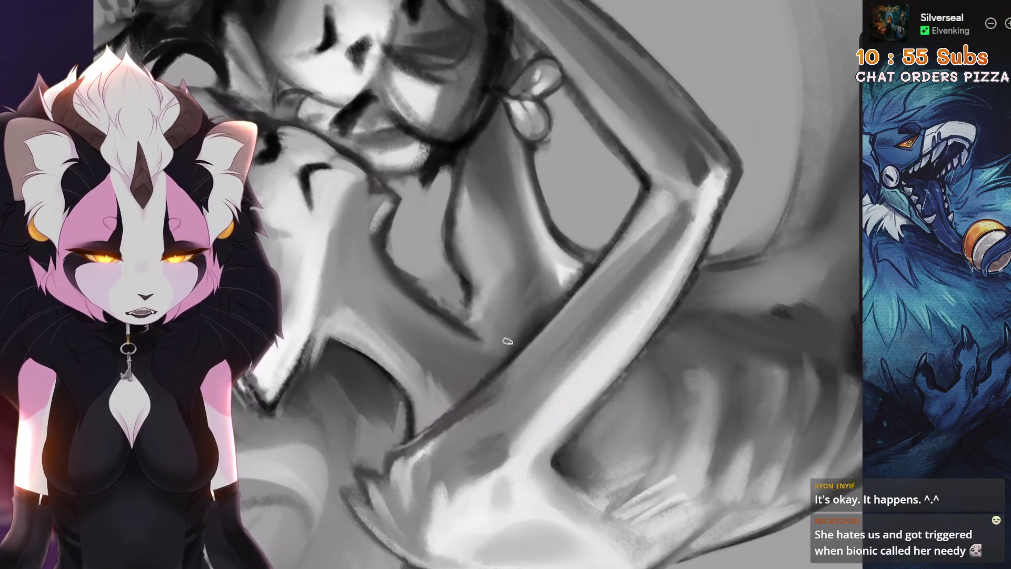
scroll(500, 354, up, 1)
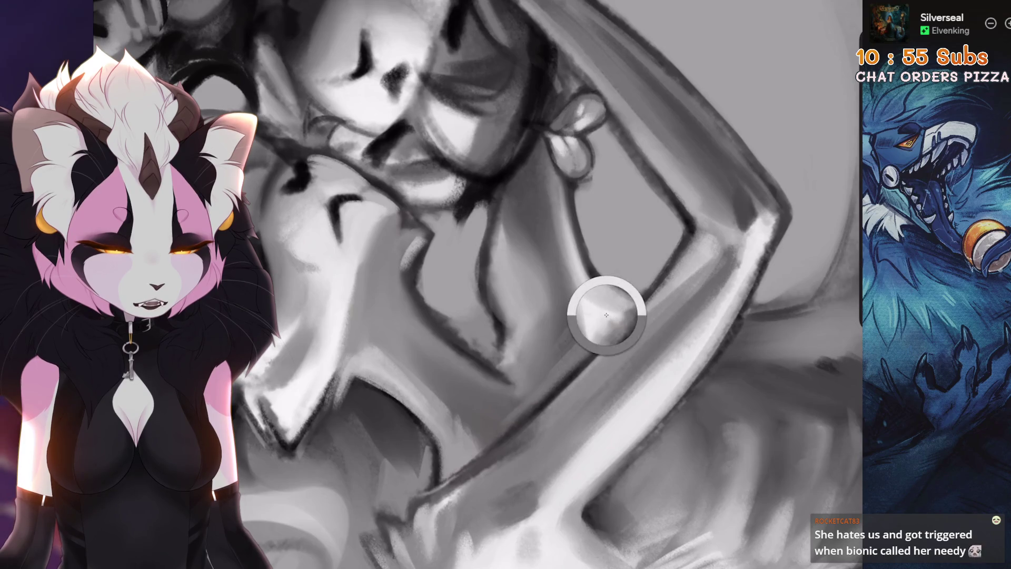
Paint shading along the creature's arm, then undo two unwanted strokes
drag(605, 311, 526, 368)
scroll(507, 395, up, 2)
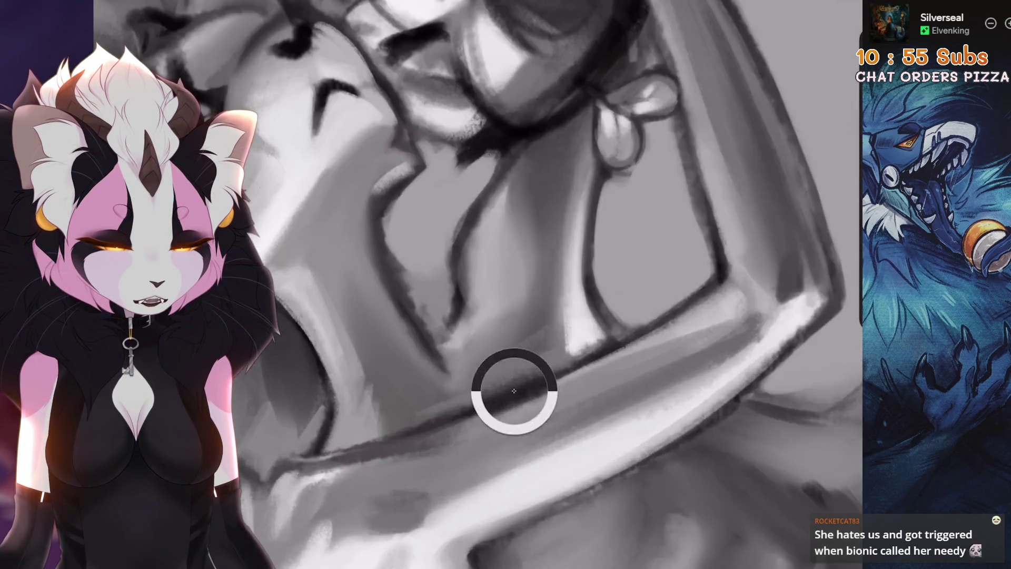
key(ctrl+z)
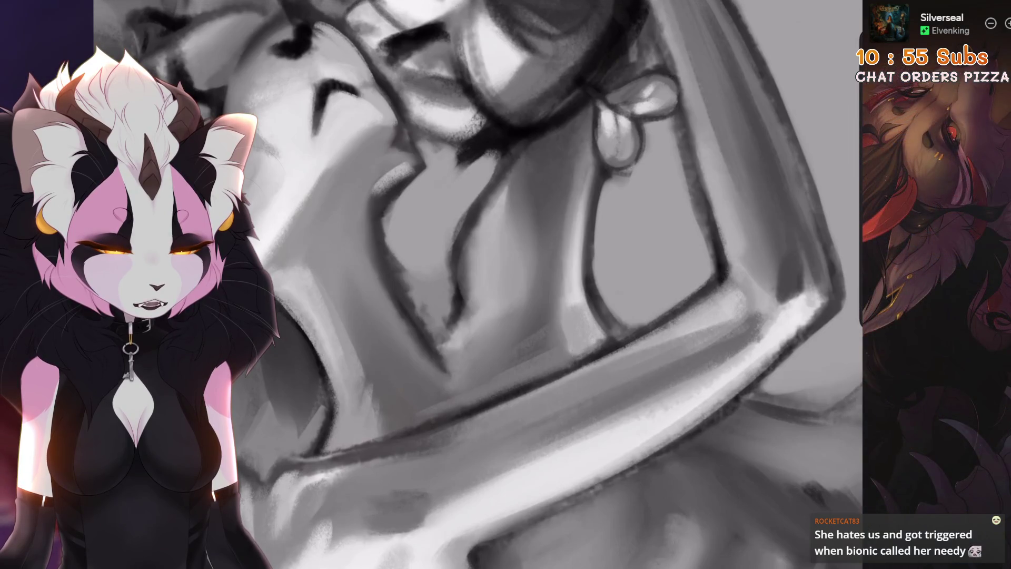
scroll(578, 230, down, 3)
scroll(578, 230, up, 3)
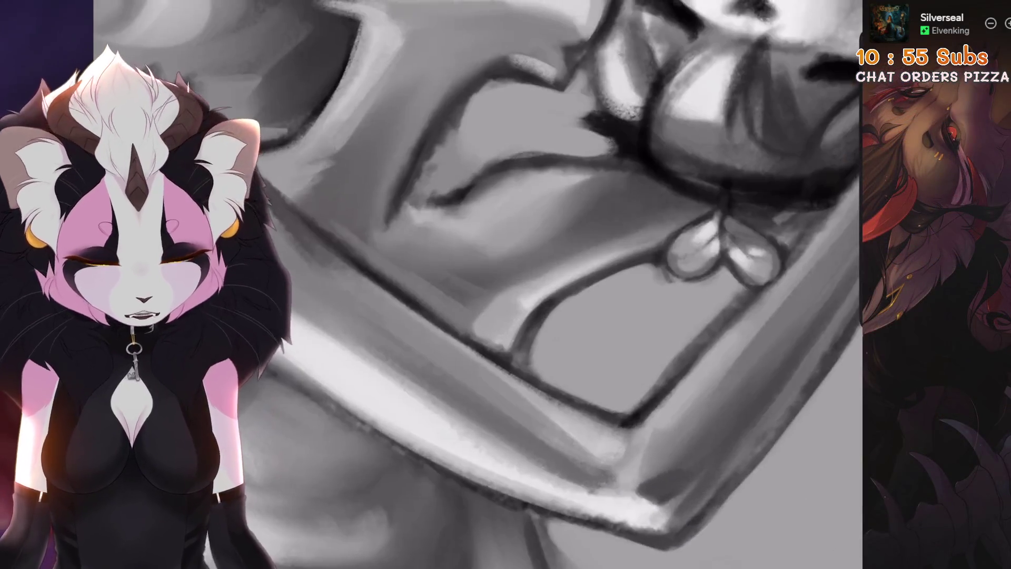
key(ctrl+z)
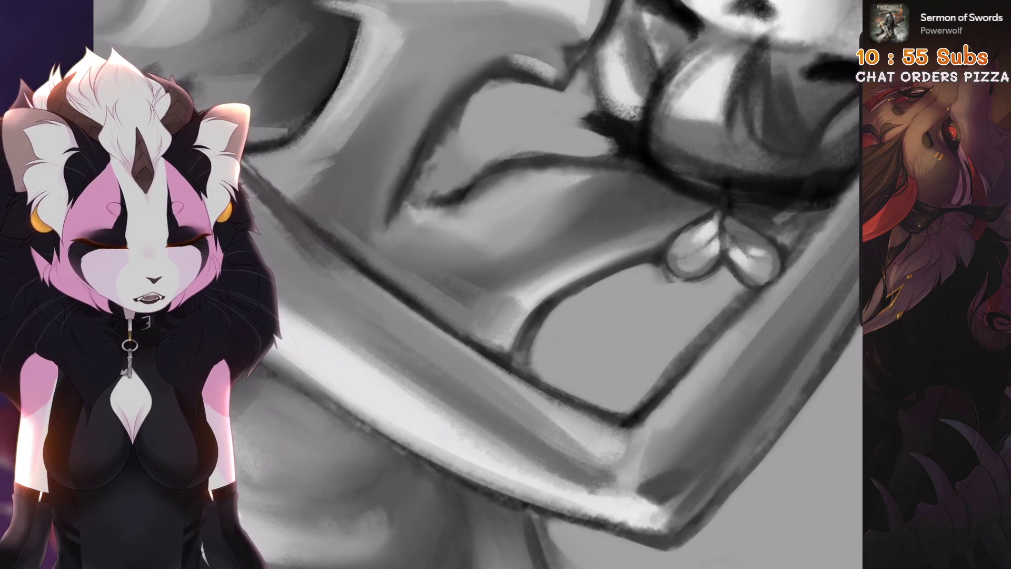
scroll(494, 348, up, 1)
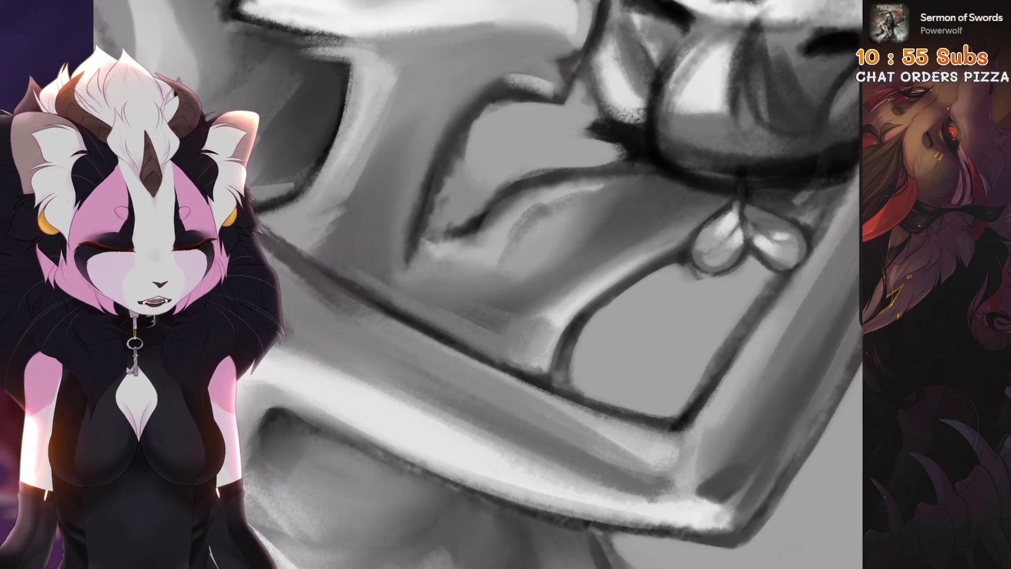
scroll(514, 262, down, 2)
scroll(515, 261, up, 2)
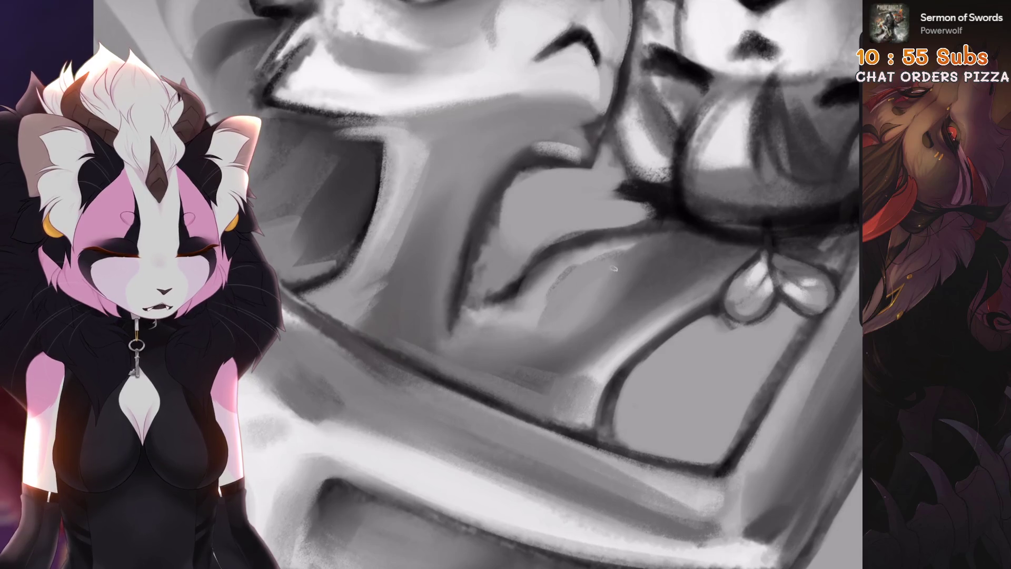
scroll(615, 274, down, 5)
scroll(567, 328, up, 5)
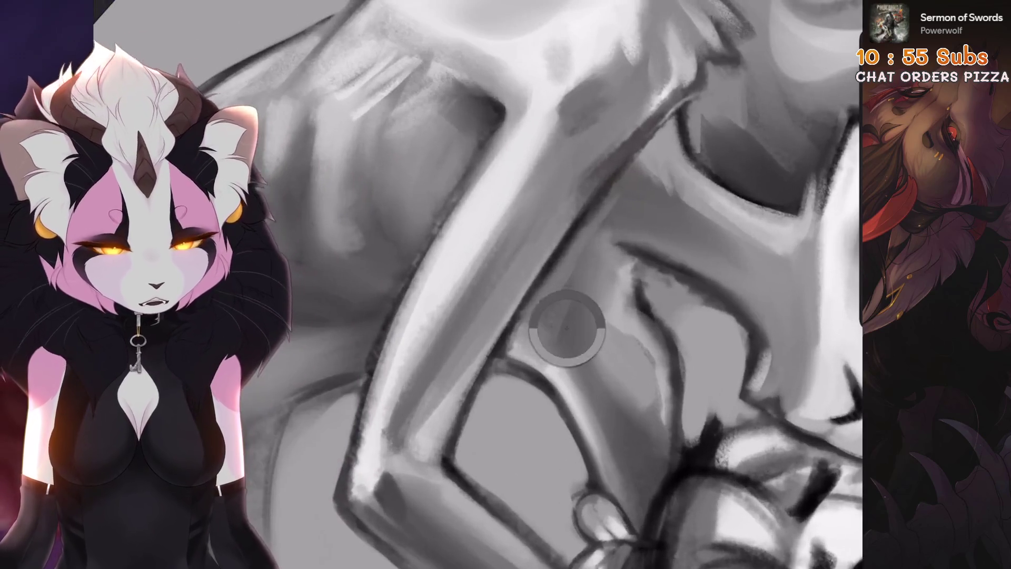
scroll(579, 315, down, 2)
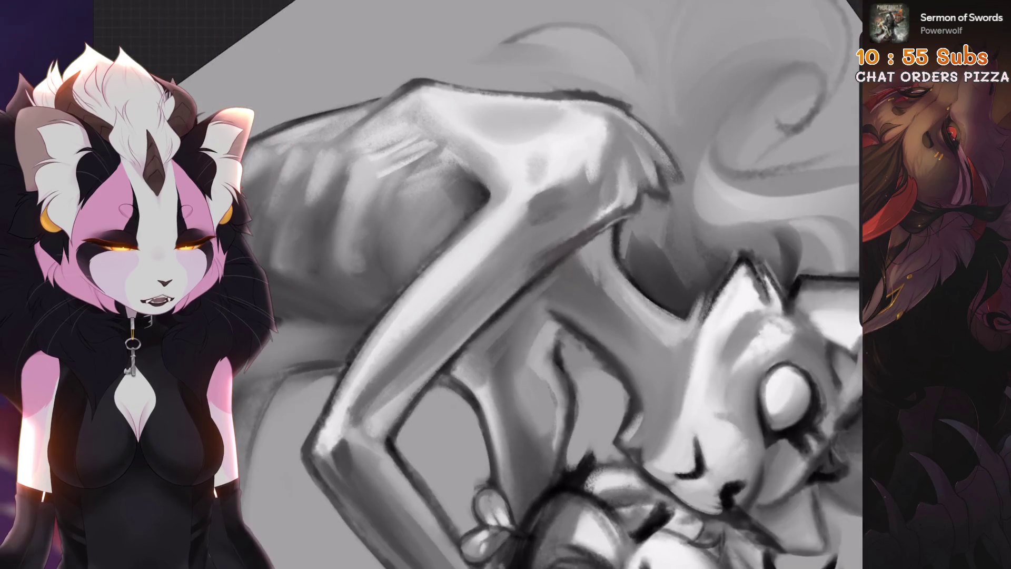
scroll(534, 369, up, 1)
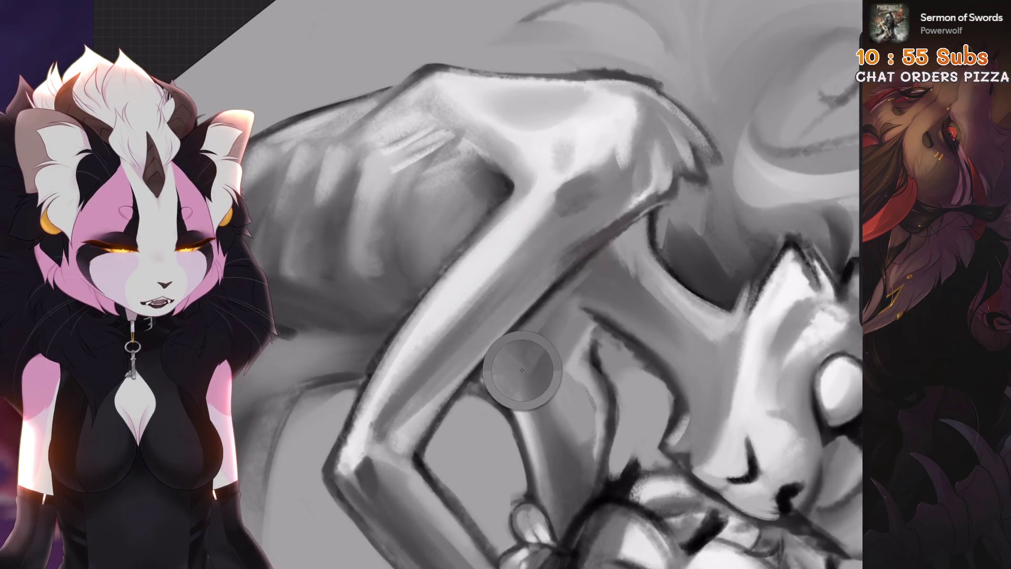
scroll(575, 316, up, 2)
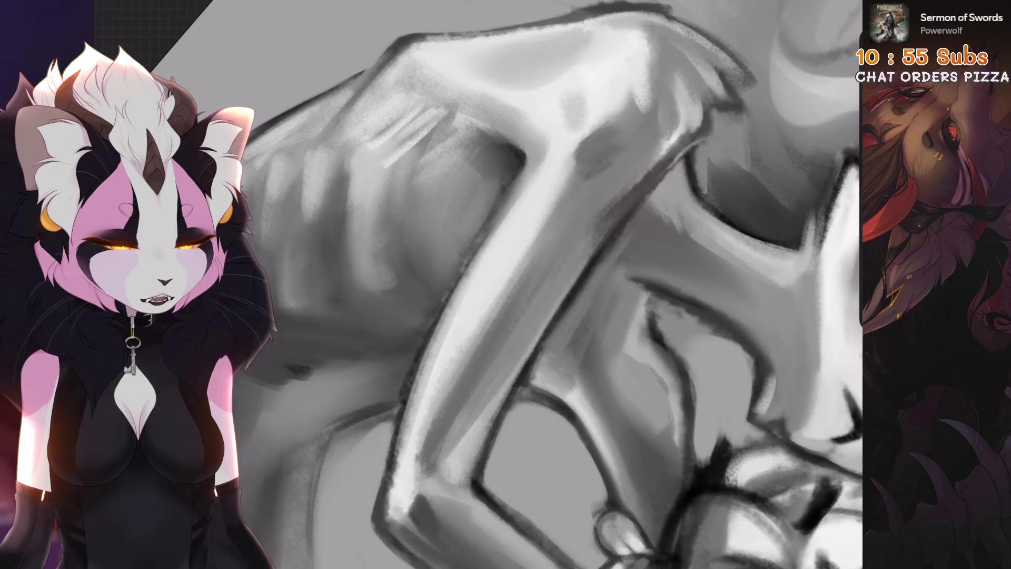
scroll(610, 342, down, 3)
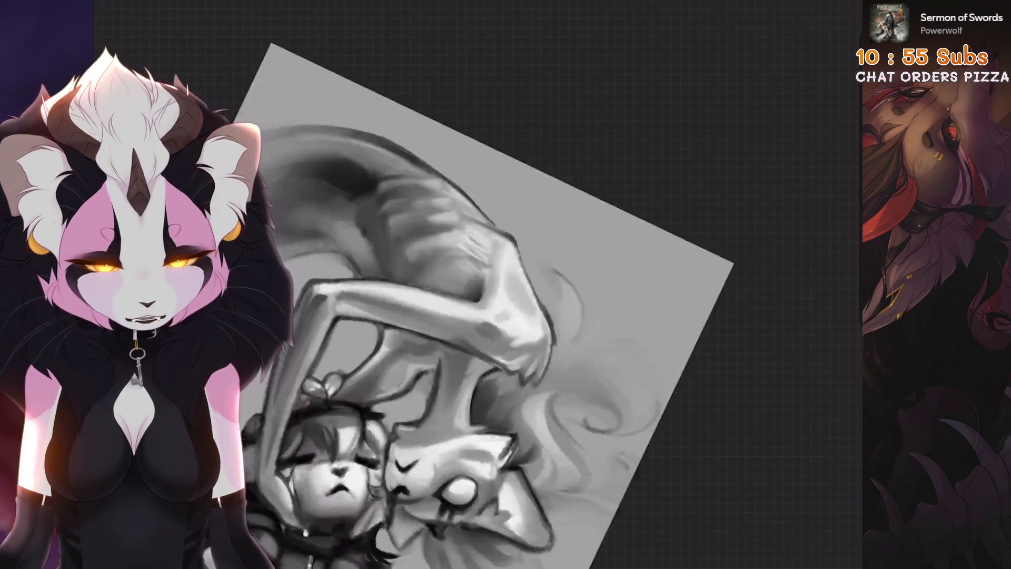
scroll(609, 342, up, 2)
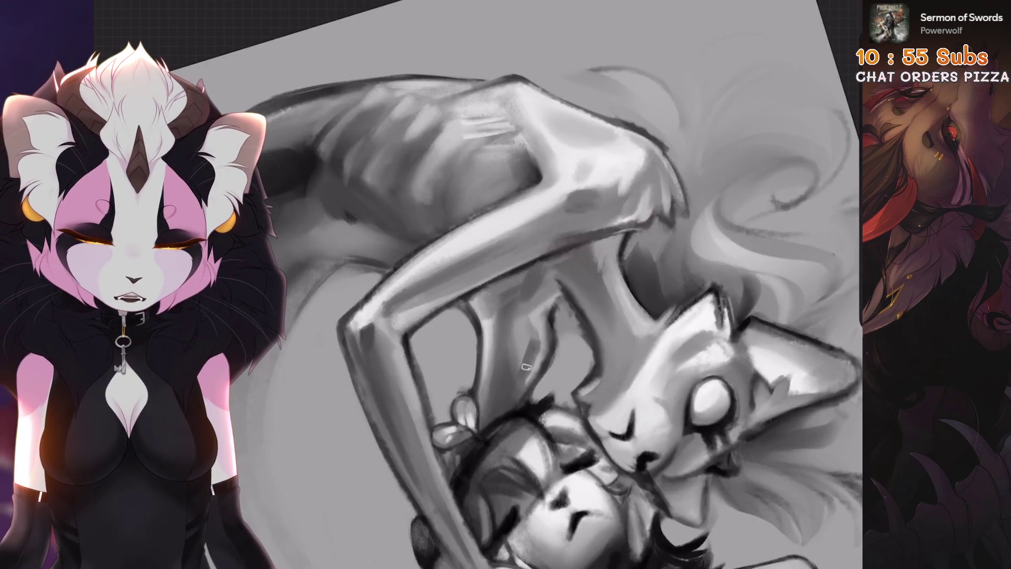
scroll(530, 354, up, 2)
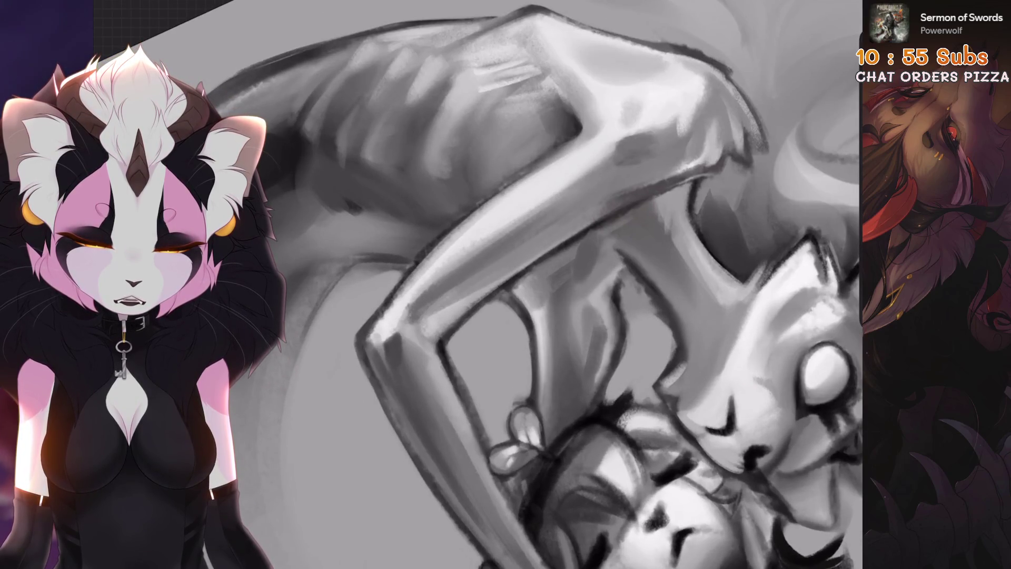
scroll(584, 316, up, 1)
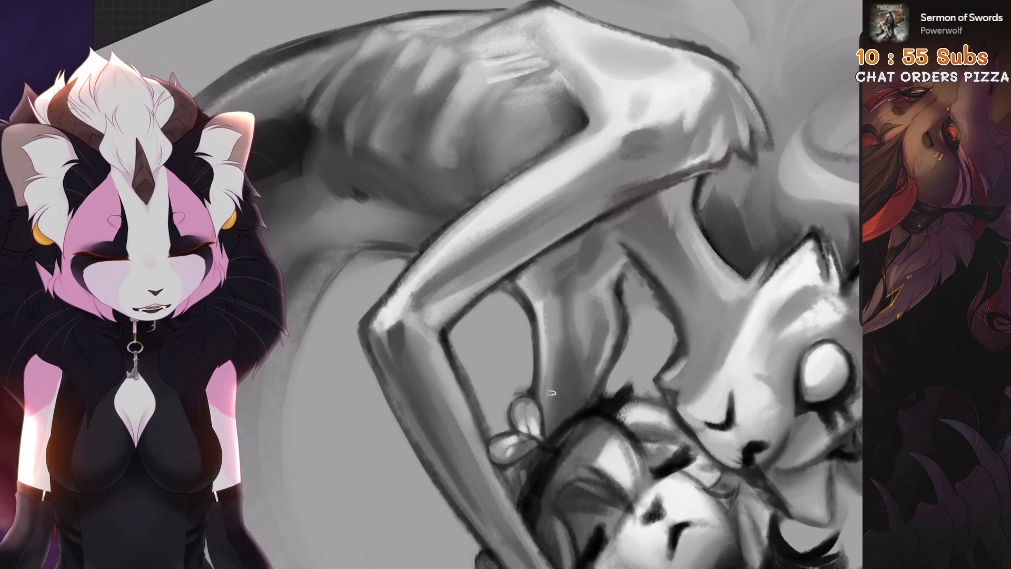
scroll(547, 414, down, 3)
scroll(548, 414, up, 5)
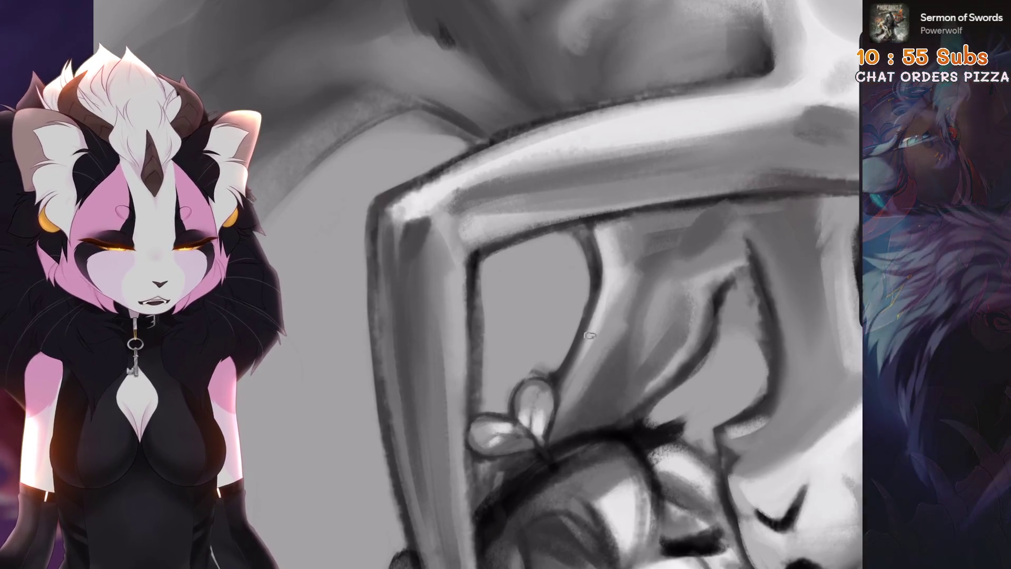
scroll(605, 275, down, 3)
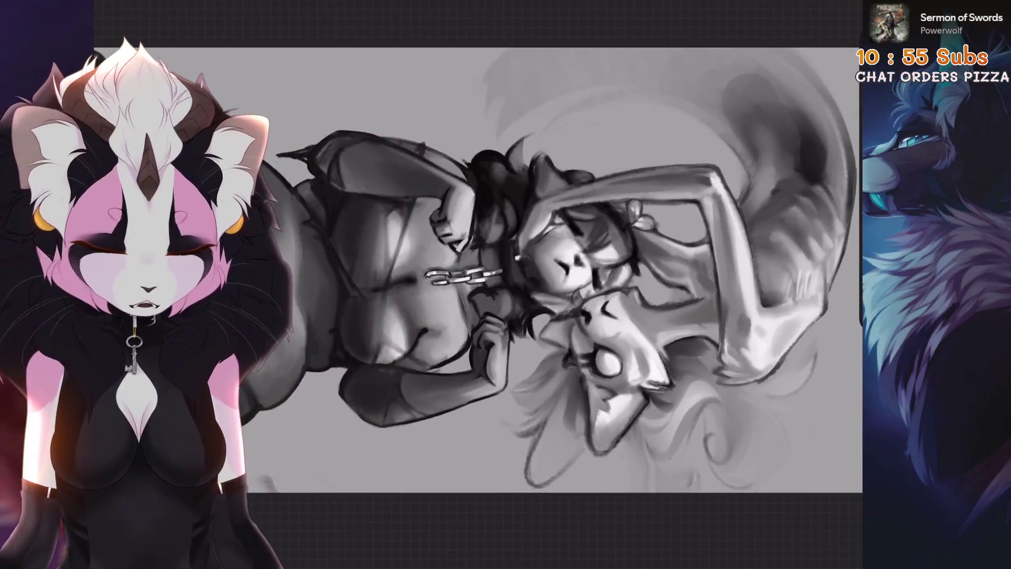
scroll(579, 221, up, 5)
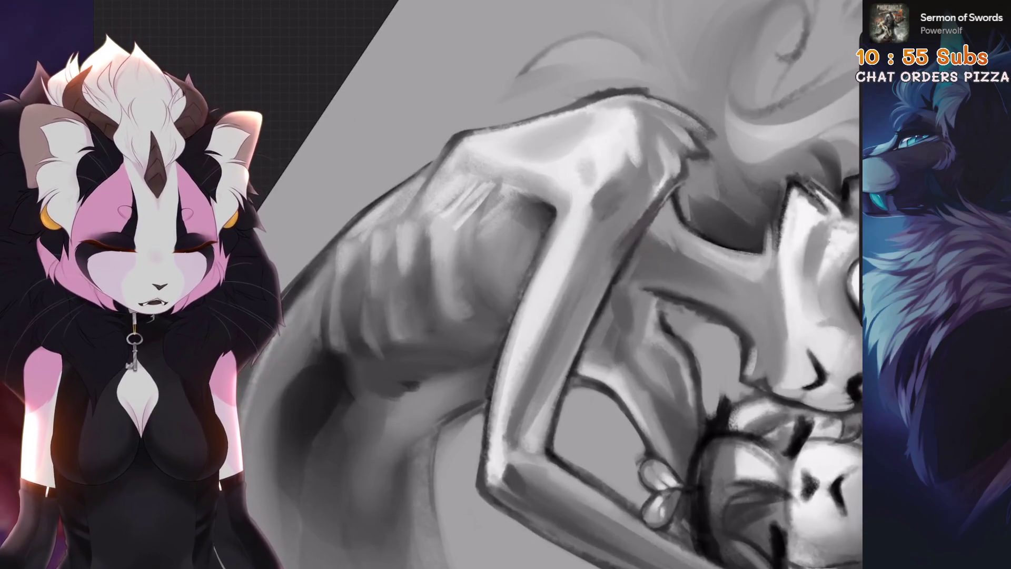
drag(619, 240, 645, 207)
key(ctrl+z)
mouse_move(616, 239)
mouse_down()
mouse_move(604, 225)
mouse_move(620, 219)
mouse_up()
key(ctrl+z)
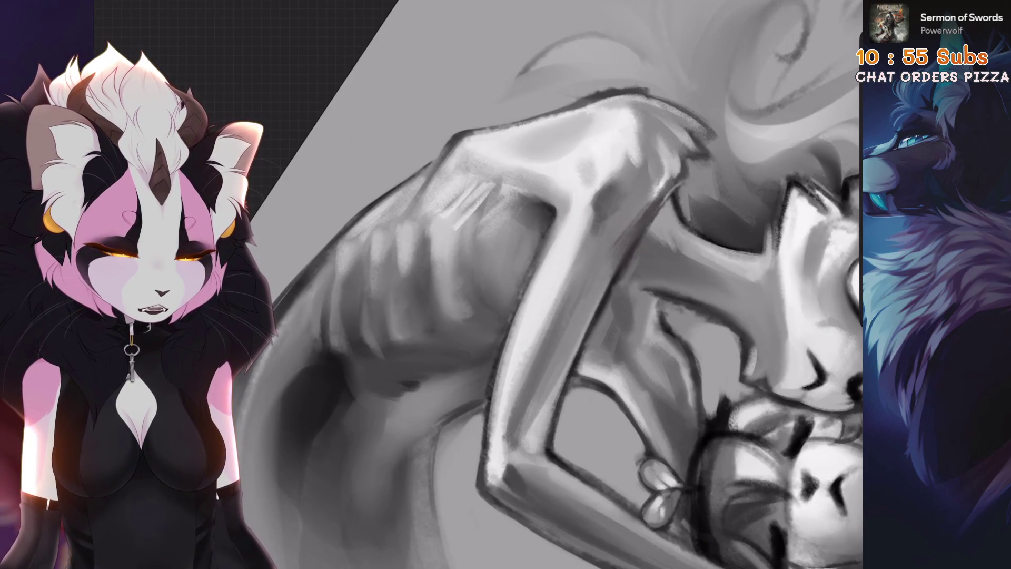
scroll(622, 245, down, 5)
scroll(587, 293, up, 6)
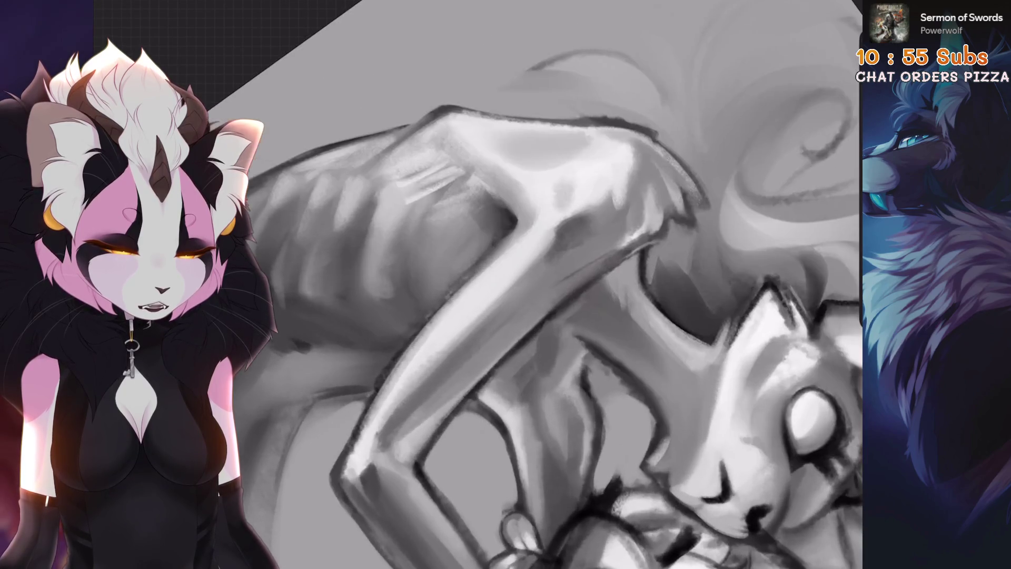
key(ctrl+z)
key(ctrl+z)
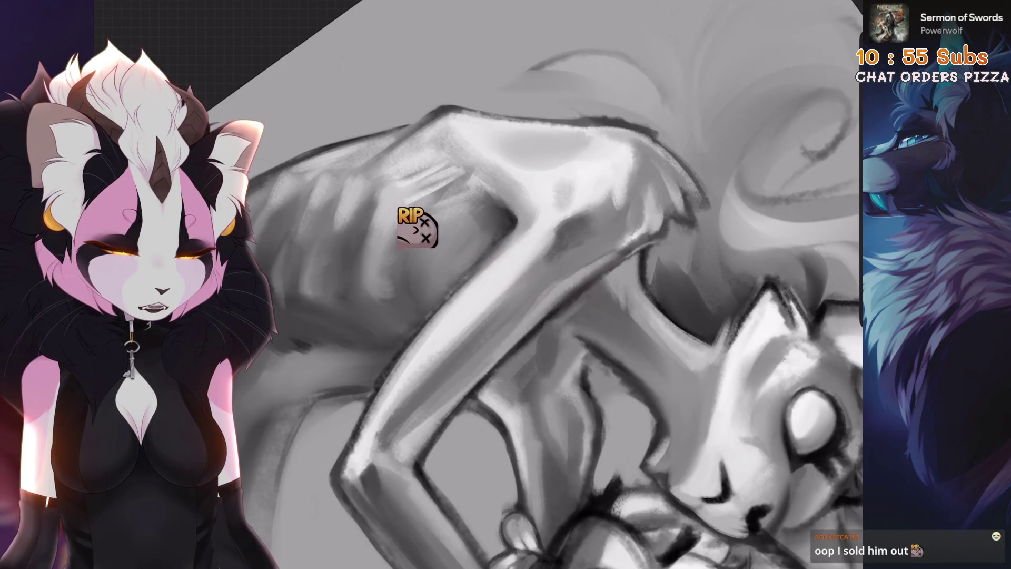
scroll(474, 316, down, 5)
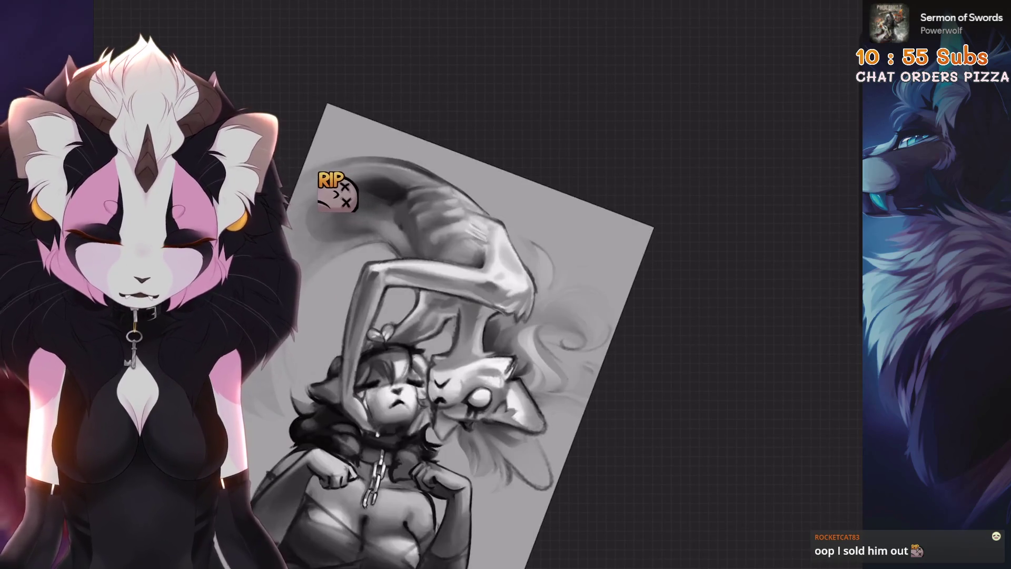
scroll(627, 247, up, 8)
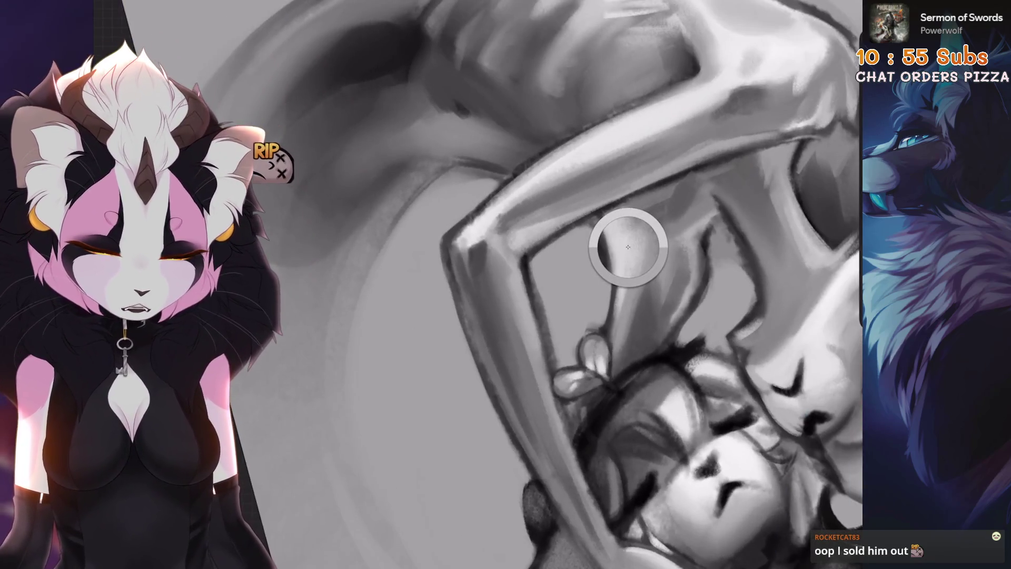
scroll(627, 247, down, 2)
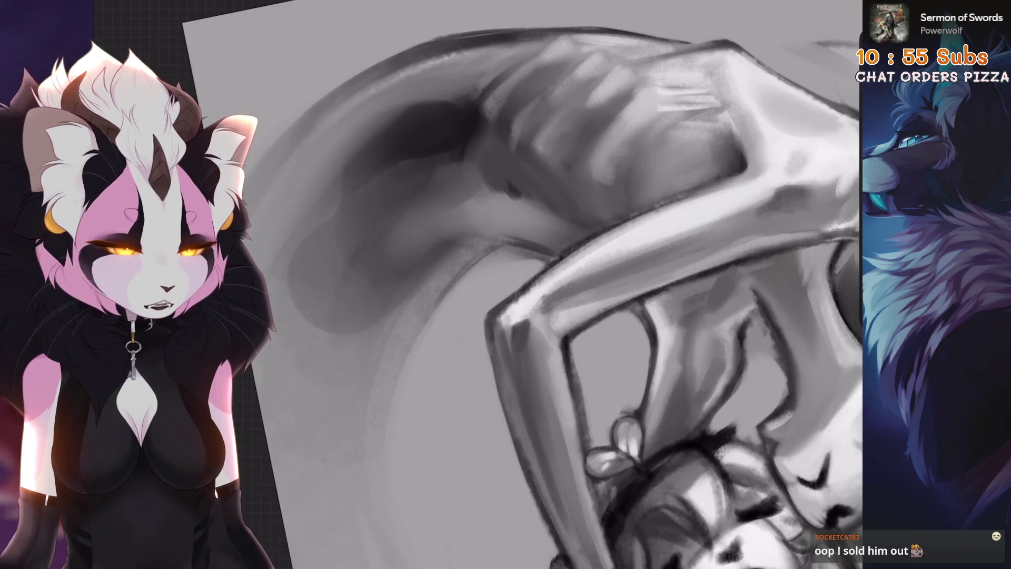
scroll(628, 246, down, 1)
scroll(672, 215, up, 3)
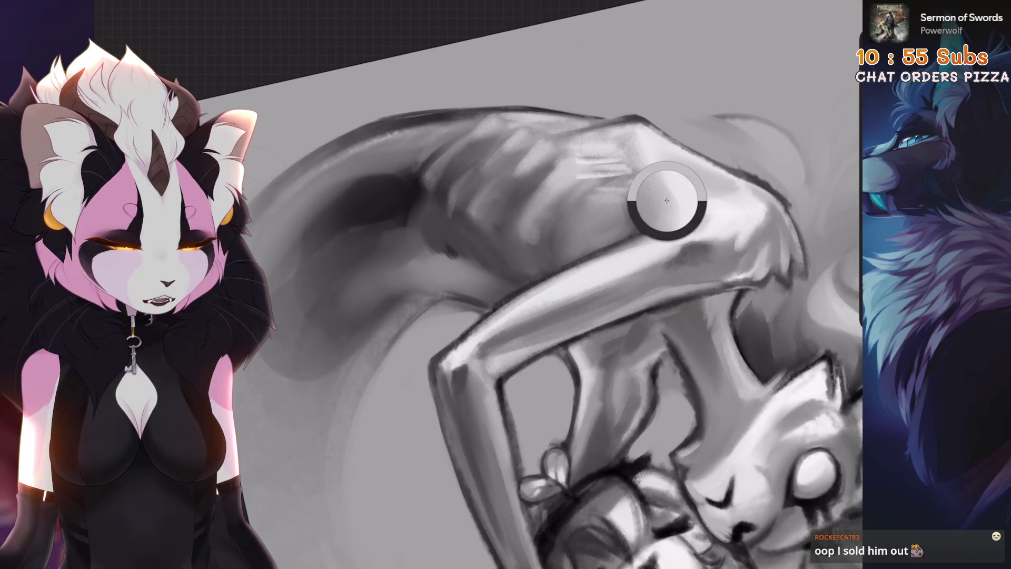
scroll(672, 215, up, 1)
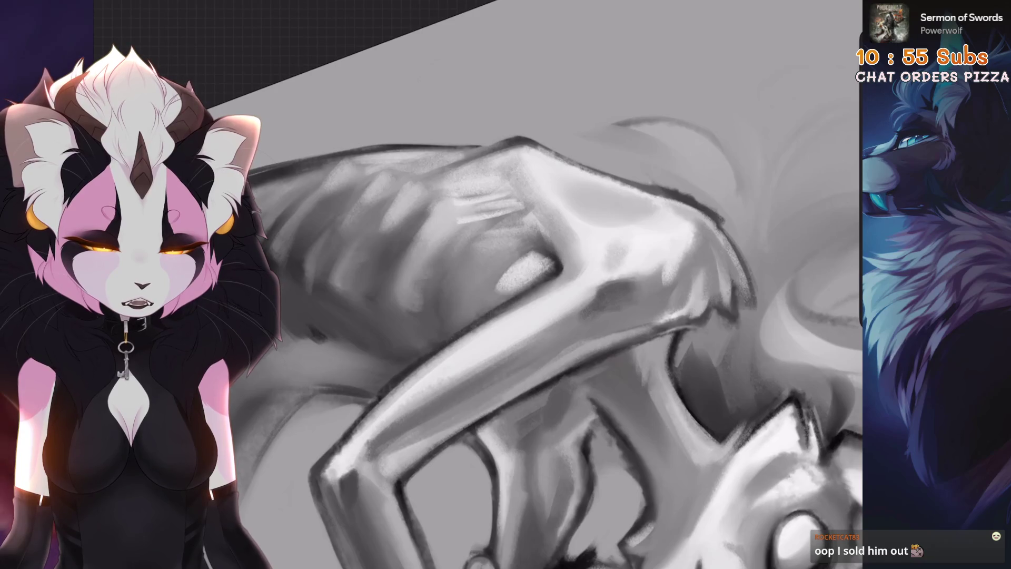
scroll(494, 274, down, 3)
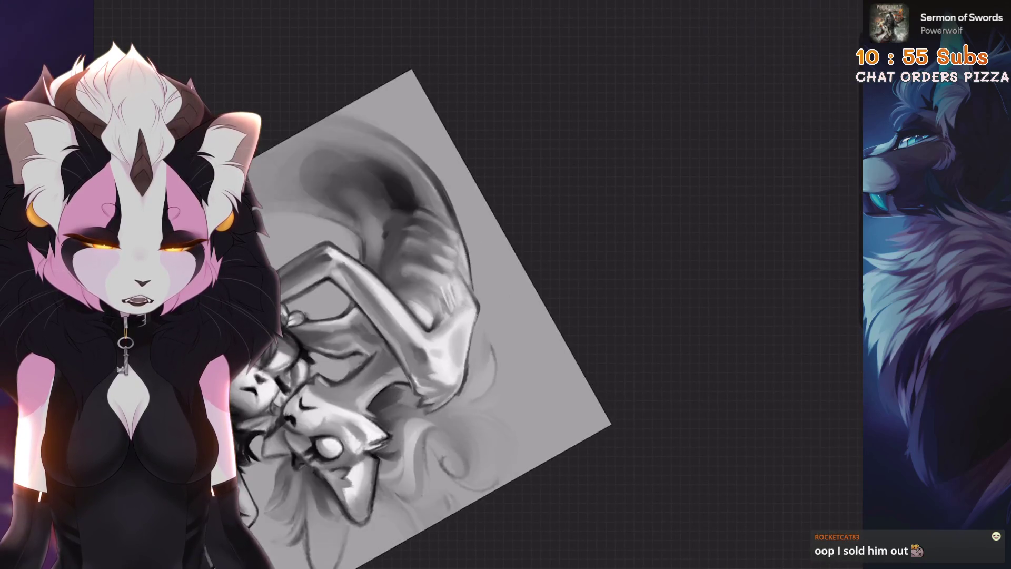
Undo three stray rib strokes, redo the last one, and sample a grey from the painting
scroll(495, 275, up, 2)
scroll(473, 284, up, 2)
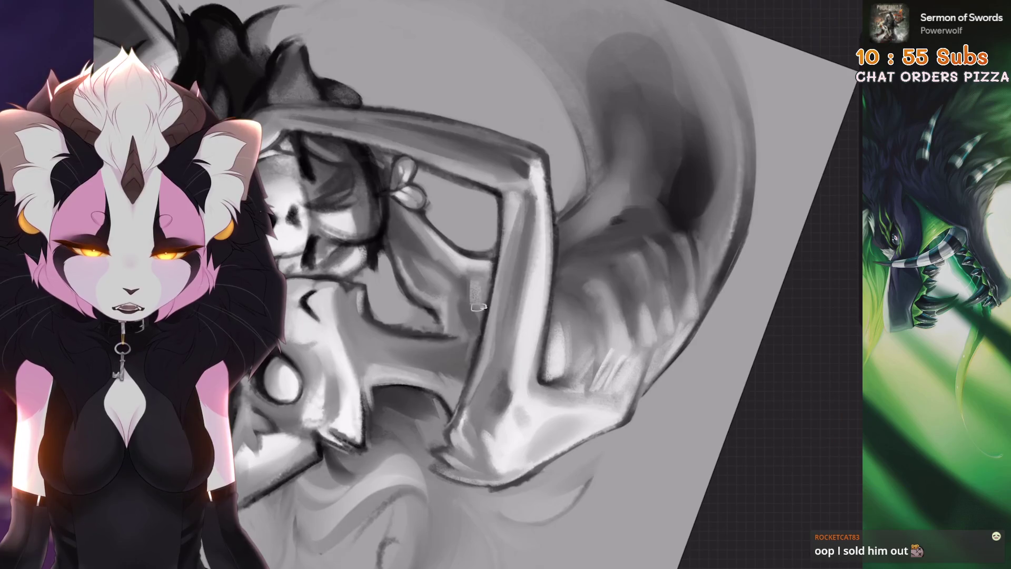
scroll(479, 292, down, 1)
scroll(479, 292, up, 1)
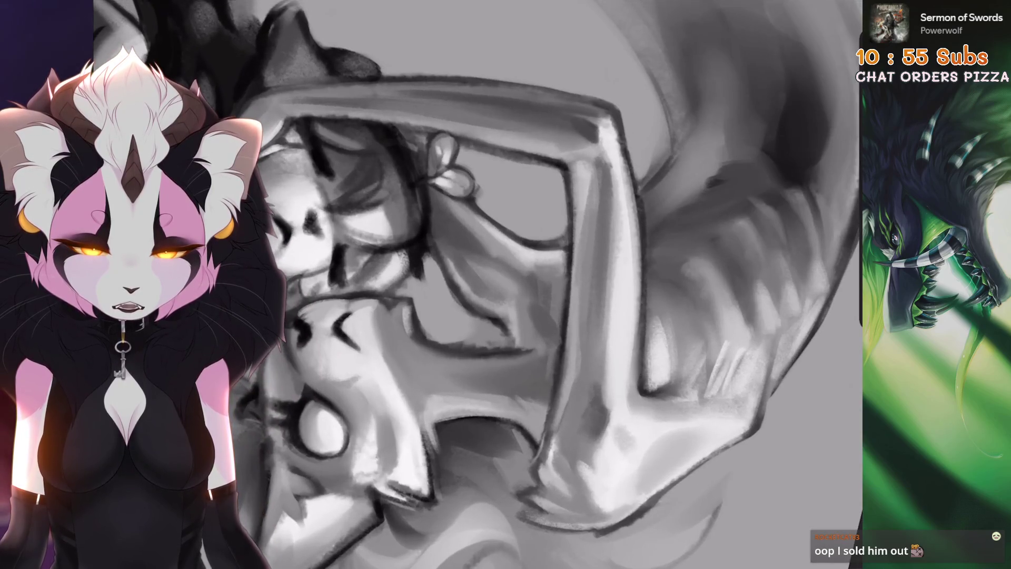
scroll(479, 292, down, 1)
scroll(480, 308, up, 2)
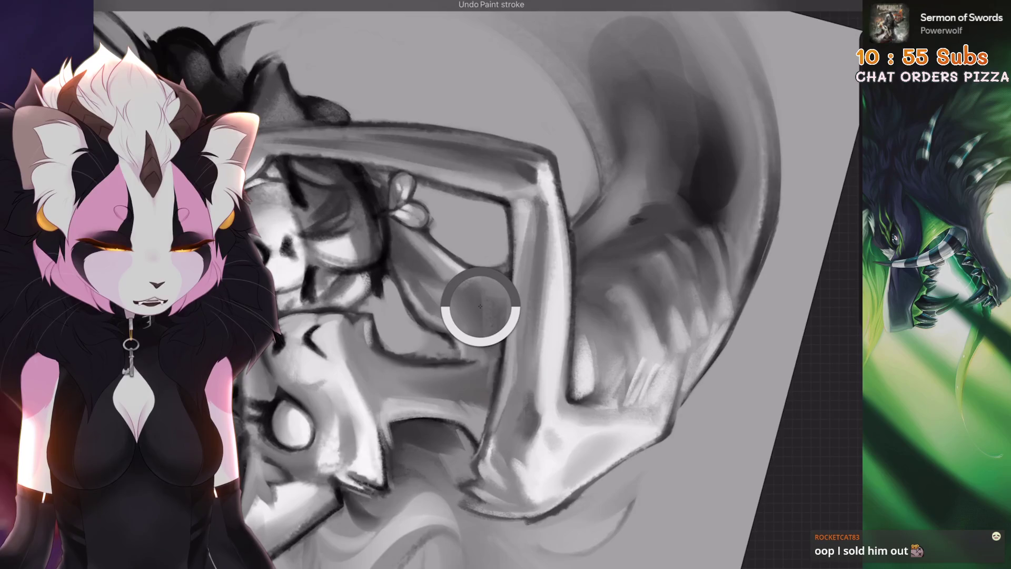
key(ctrl+z)
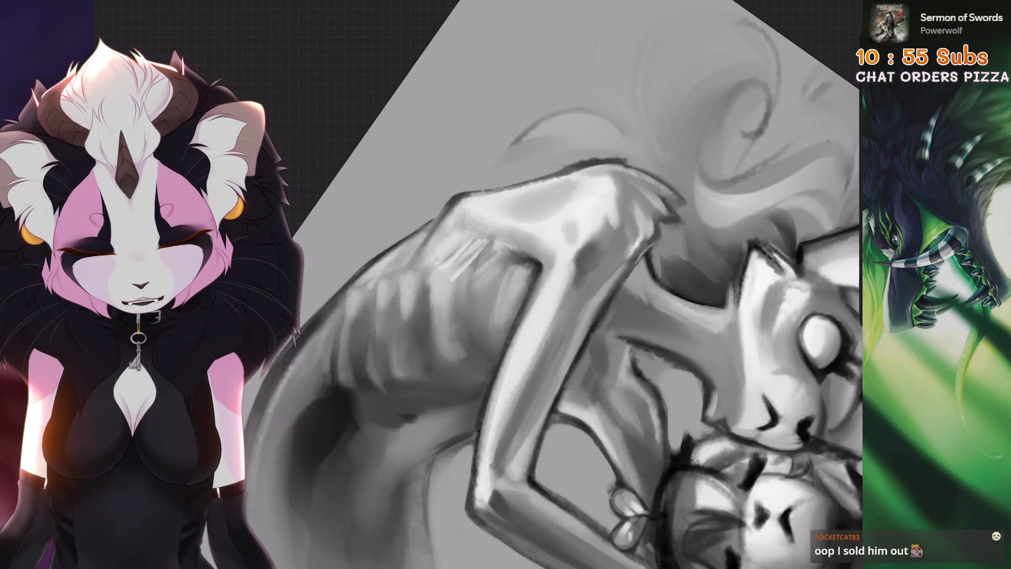
key(ctrl+z)
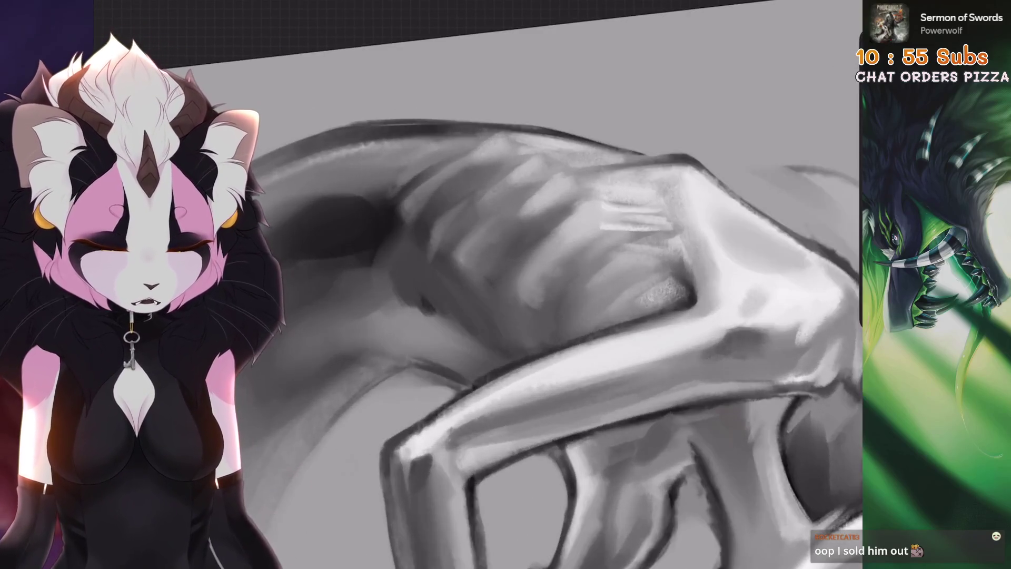
key(ctrl+z)
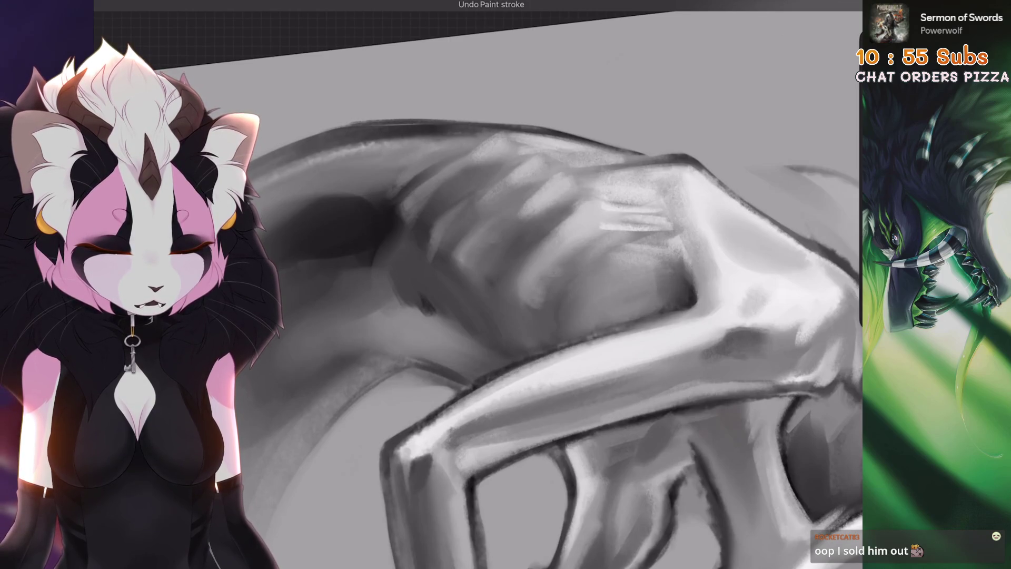
key(ctrl+shift+z)
mouse_move(482, 329)
mouse_down()
mouse_move(553, 289)
mouse_move(621, 316)
mouse_move(553, 326)
mouse_move(590, 305)
mouse_up()
scroll(563, 284, up, 3)
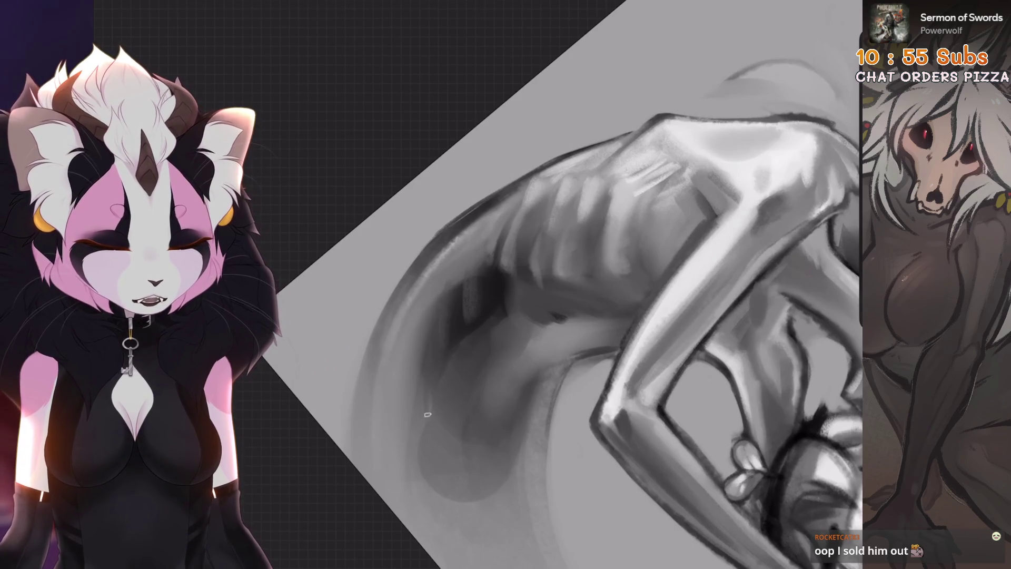
Dab dark spots along the inner curve of the creature's back, undoing the last one
drag(417, 418, 431, 400)
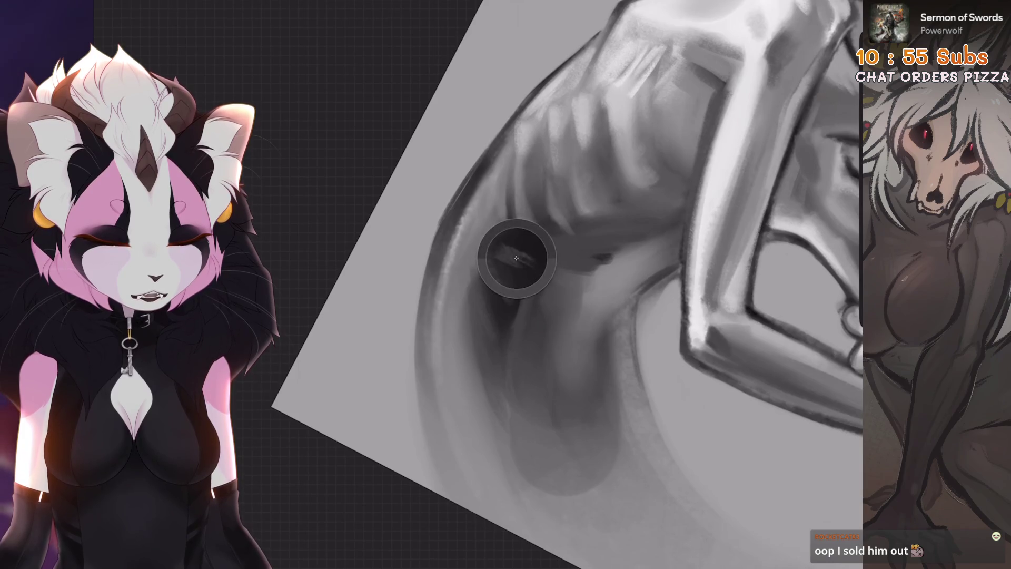
drag(500, 274, 483, 357)
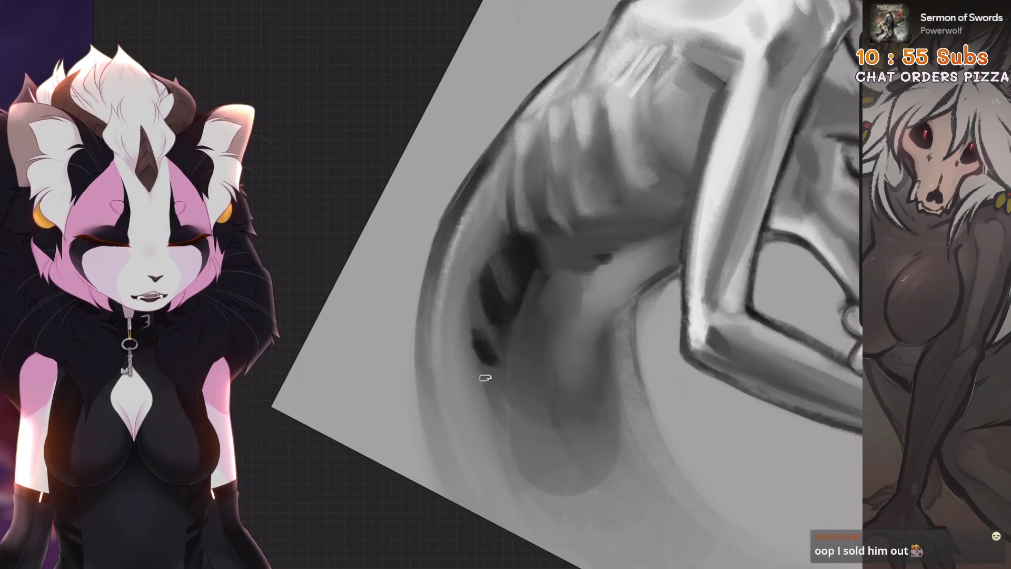
drag(492, 393, 411, 321)
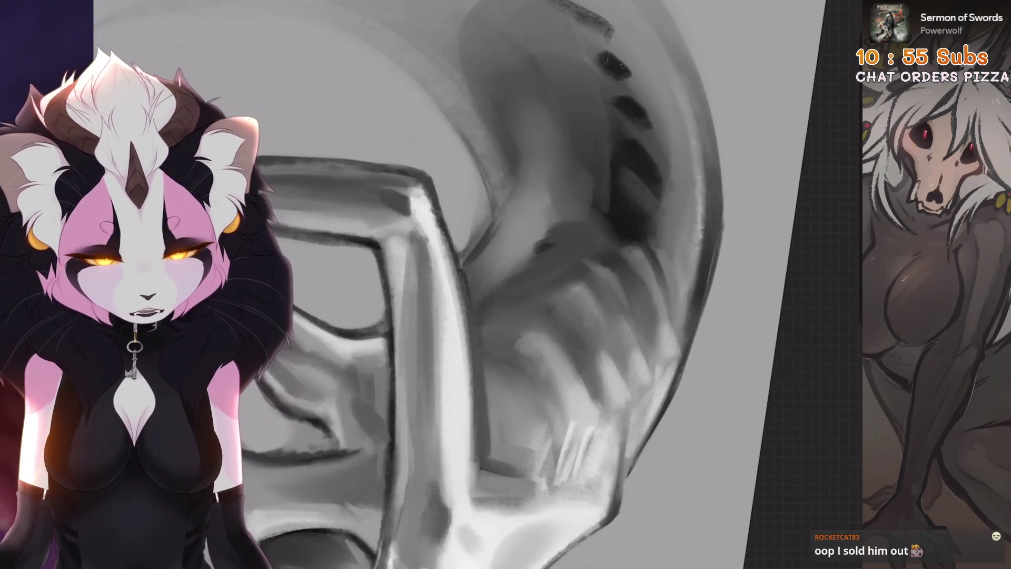
mouse_move(530, 293)
mouse_down()
mouse_move(485, 321)
mouse_move(448, 284)
mouse_up()
drag(528, 333, 489, 335)
key(ctrl+z)
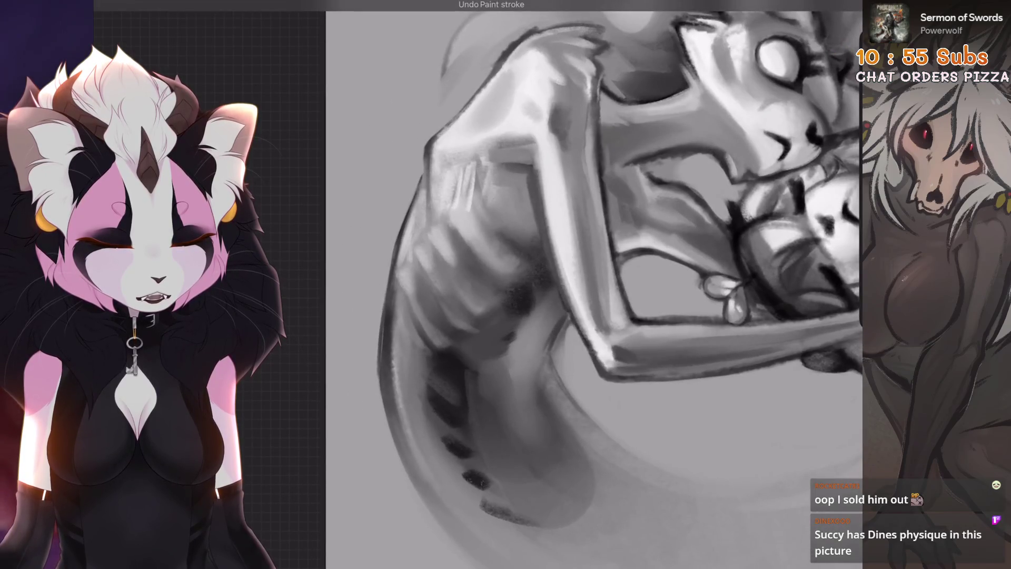
mouse_move(505, 337)
mouse_down()
mouse_move(447, 407)
mouse_move(416, 382)
mouse_up()
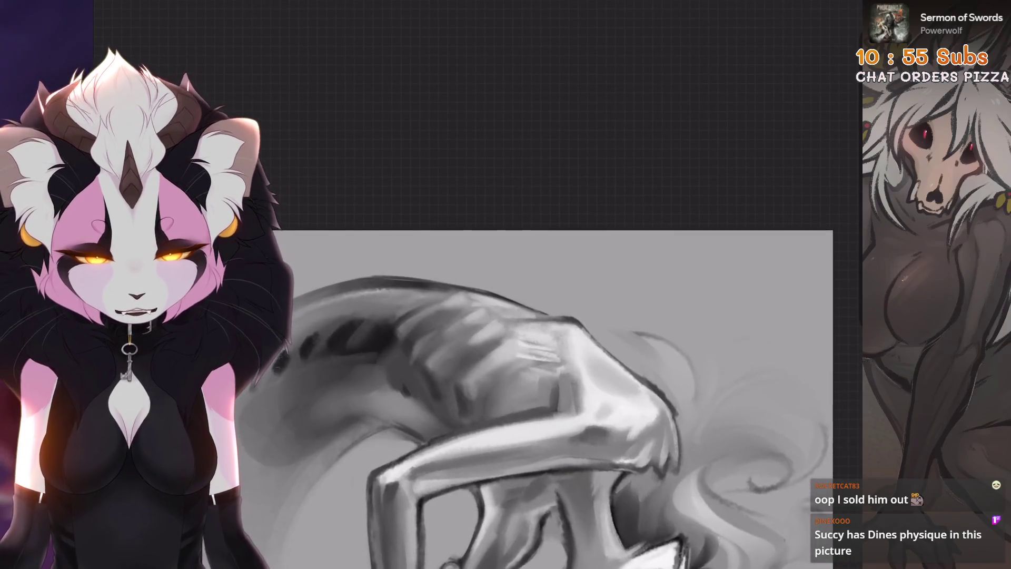
Reframe the whole figure and undo a short stroke near the arm
mouse_move(506, 368)
mouse_down()
mouse_move(474, 379)
mouse_move(579, 316)
mouse_up()
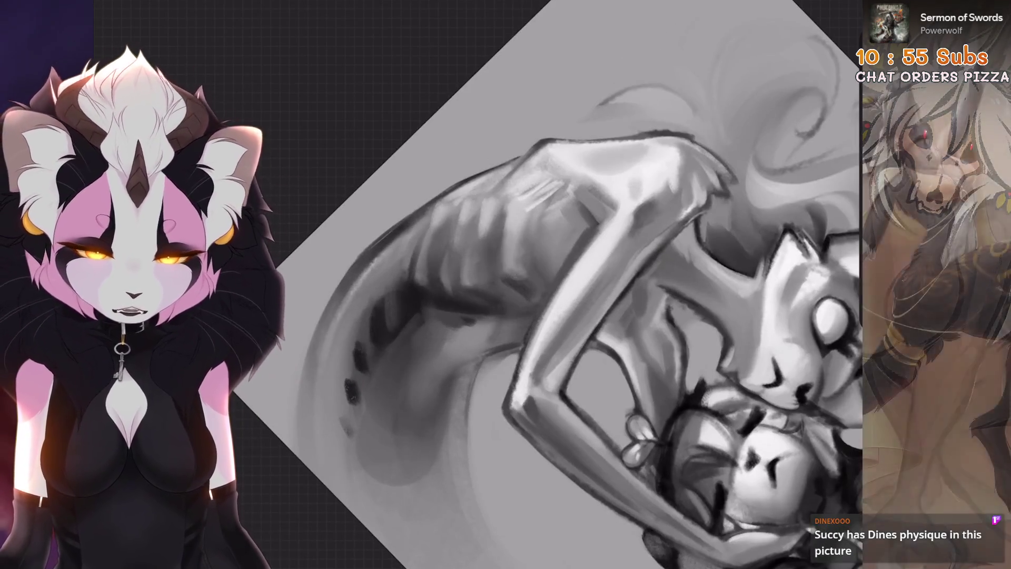
drag(501, 264, 485, 247)
mouse_move(527, 315)
mouse_down()
mouse_move(526, 237)
mouse_move(474, 369)
mouse_move(526, 316)
mouse_move(500, 326)
mouse_up()
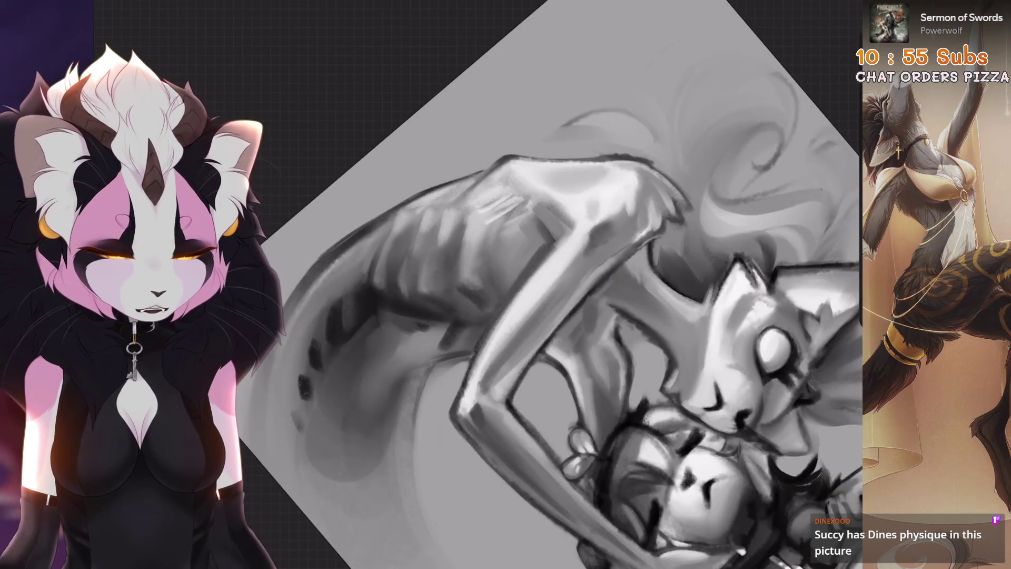
mouse_move(533, 241)
mouse_down()
mouse_move(500, 295)
mouse_move(570, 171)
mouse_up()
key(ctrl+z)
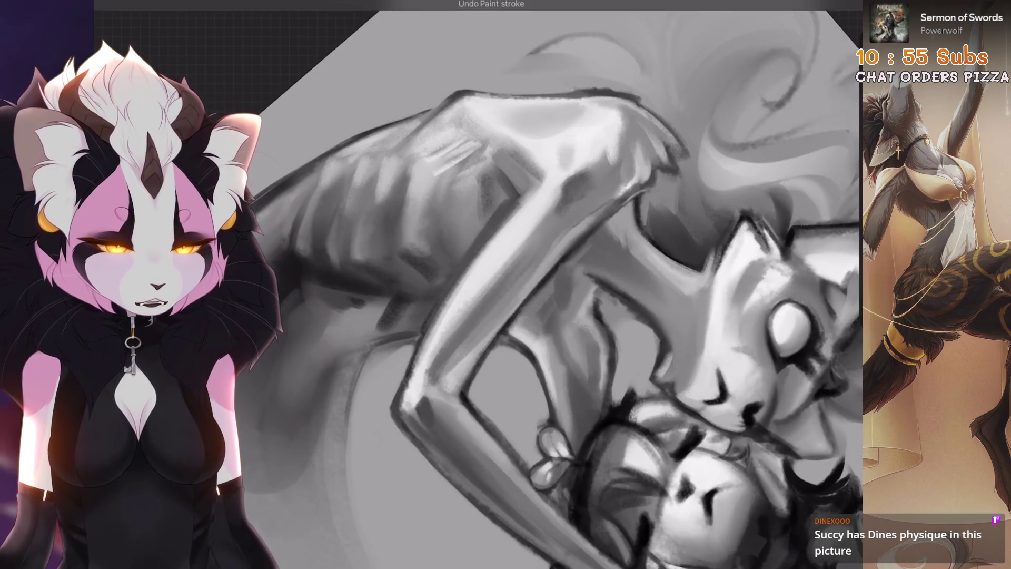
Add small strokes on the creature's upper back, reverting two unwanted smudges on its side
mouse_move(603, 174)
mouse_down()
mouse_move(569, 206)
mouse_move(589, 252)
mouse_up()
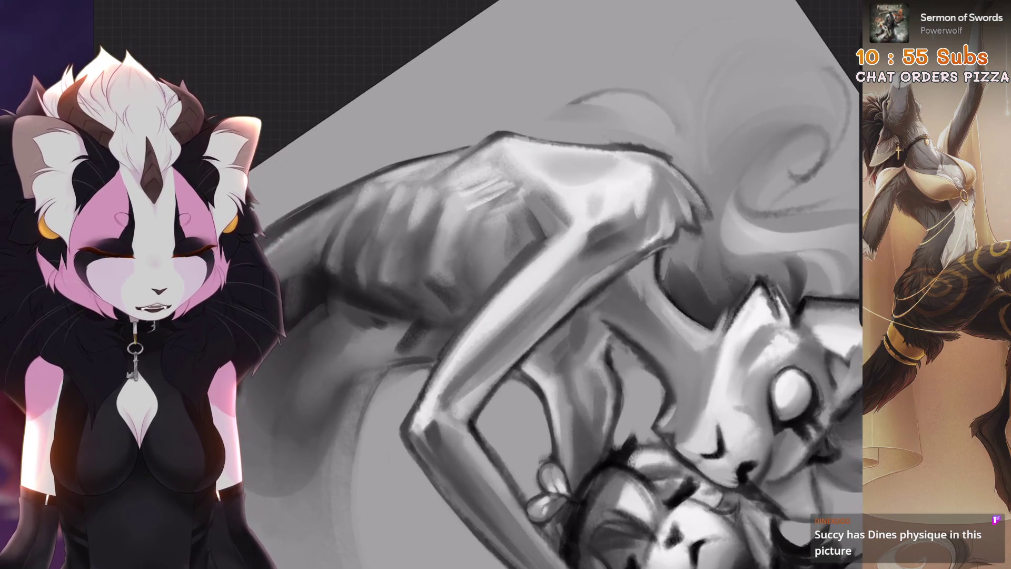
mouse_move(526, 263)
mouse_down()
mouse_move(500, 422)
mouse_move(496, 299)
mouse_up()
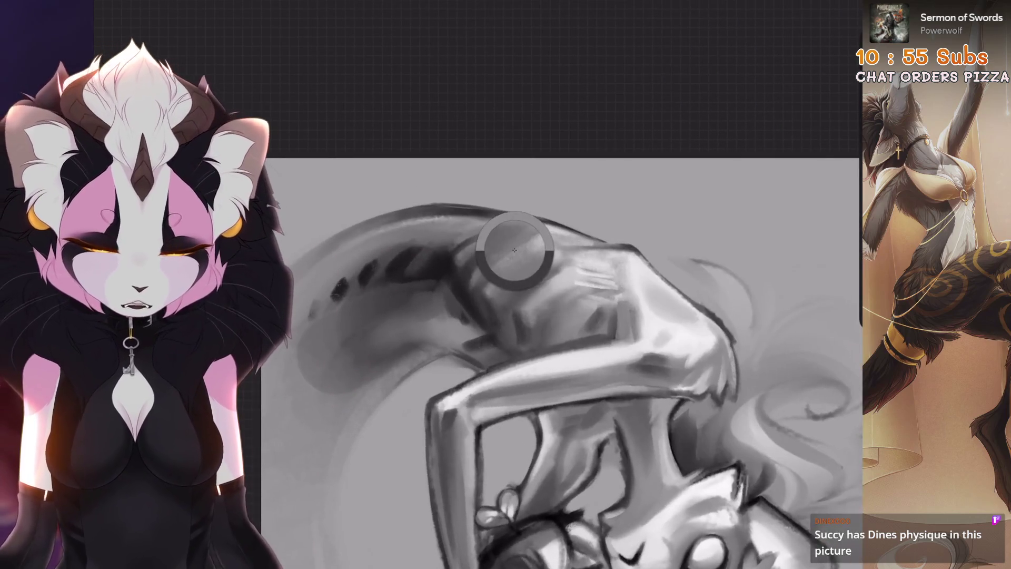
mouse_move(469, 367)
mouse_down()
mouse_move(473, 343)
mouse_move(553, 264)
mouse_up()
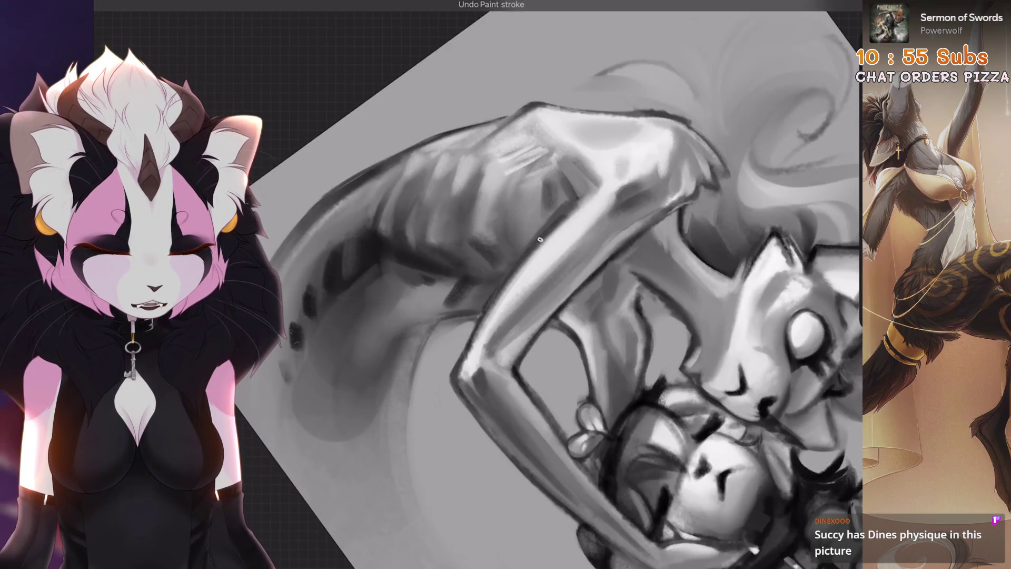
mouse_move(552, 264)
mouse_down()
mouse_move(527, 316)
mouse_move(553, 237)
mouse_move(500, 316)
mouse_up()
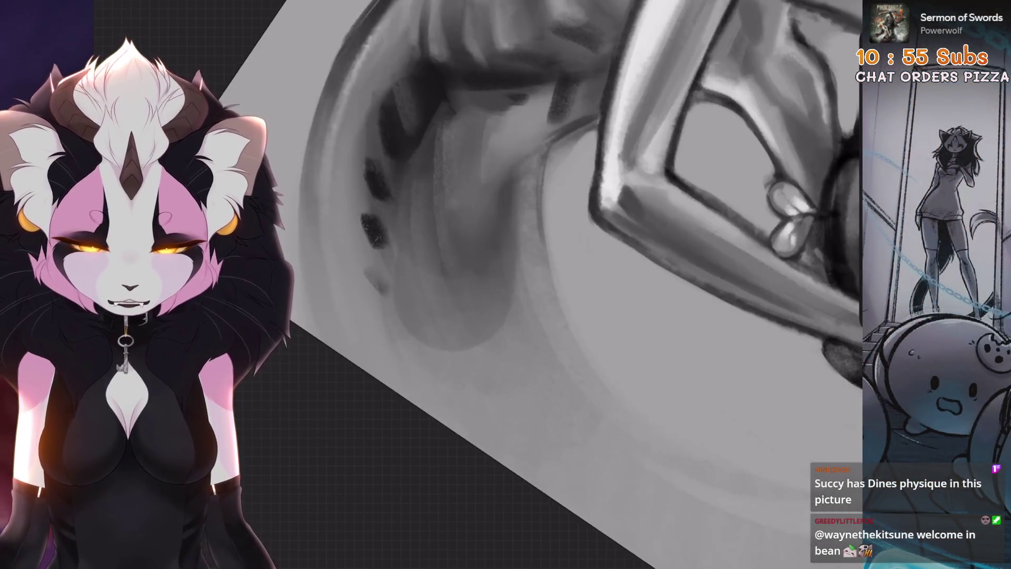
key(ctrl+z)
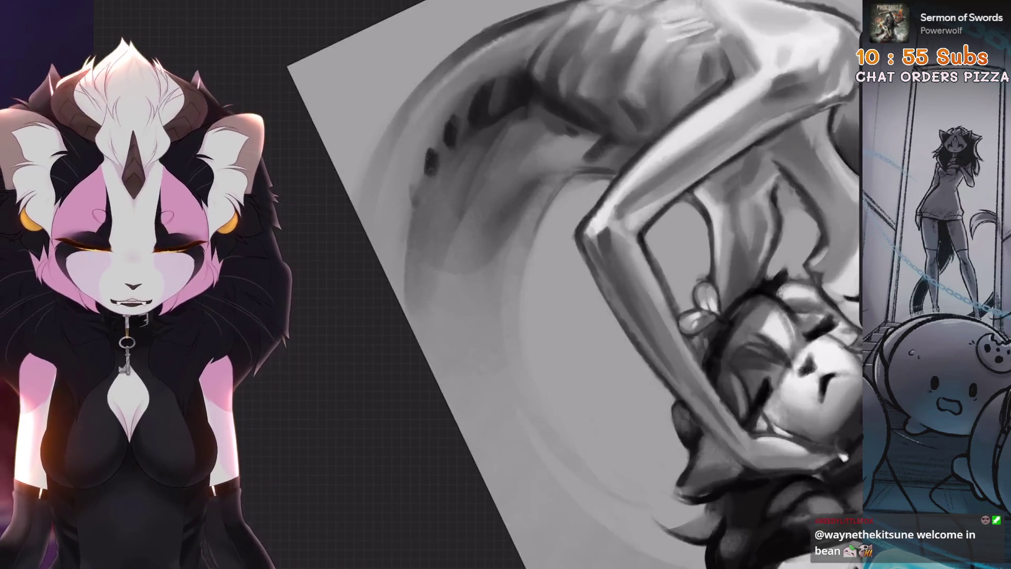
key(ctrl+z)
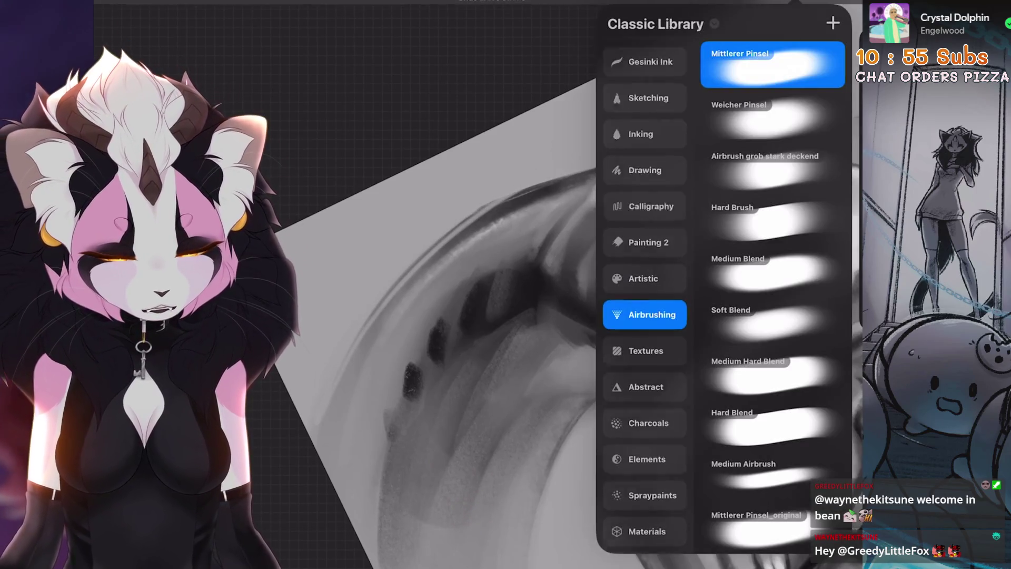
Pick a sketching pencil brush from the brush library
scroll(644, 263, up, 2)
click(645, 163)
click(644, 127)
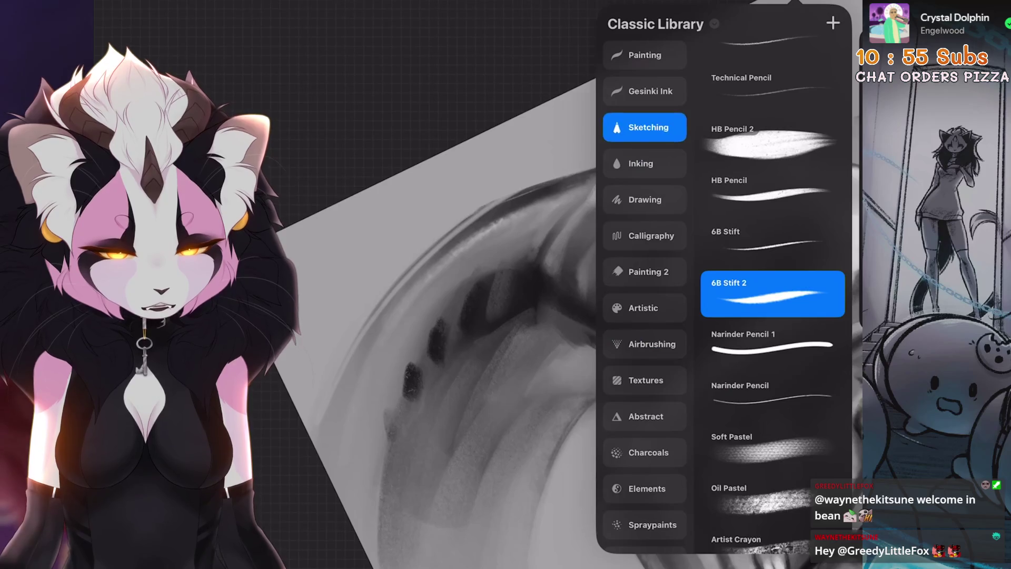
Rotate the canvas over the creature's arm and undo the latest paint stroke there
drag(579, 316, 516, 344)
scroll(569, 284, up, 5)
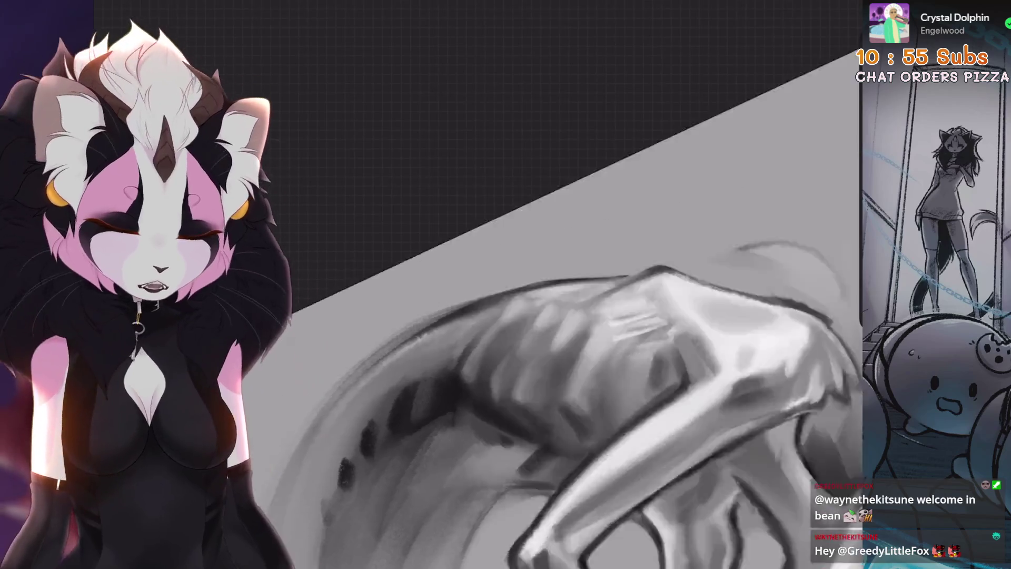
scroll(580, 284, down, 3)
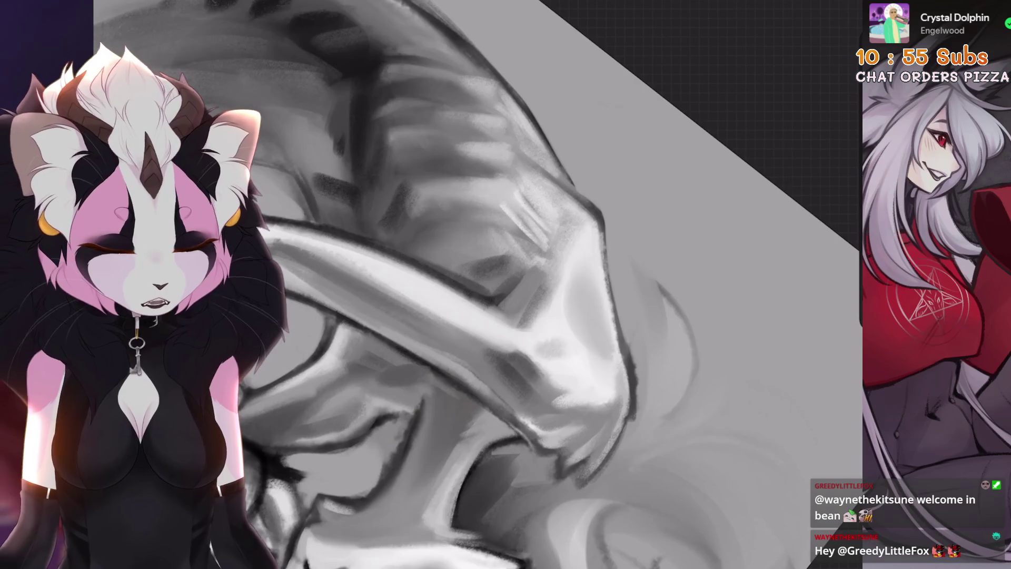
scroll(638, 338, up, 2)
scroll(373, 339, up, 3)
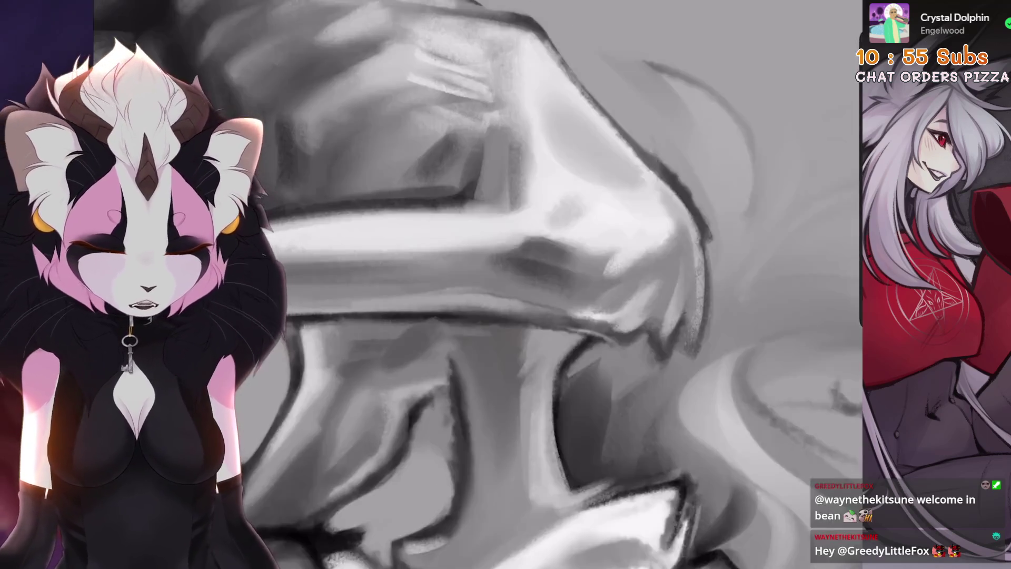
scroll(520, 284, down, 2)
scroll(511, 317, down, 2)
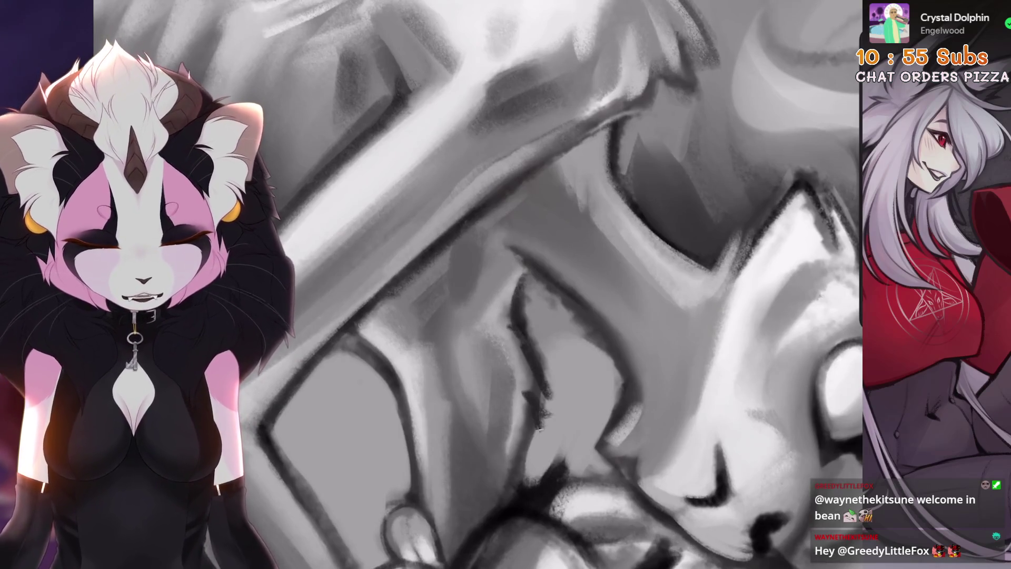
scroll(536, 425, up, 2)
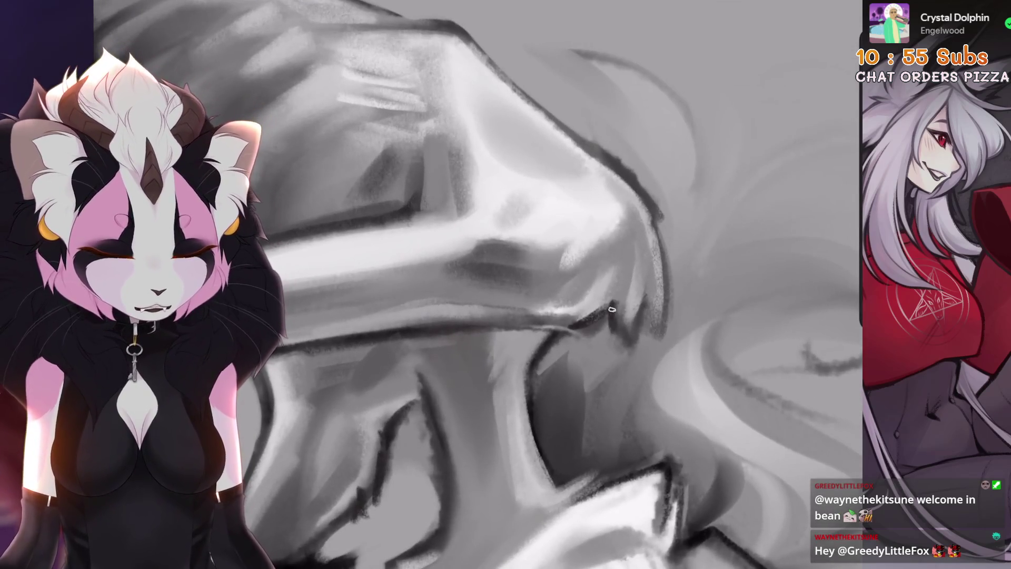
scroll(519, 284, down, 2)
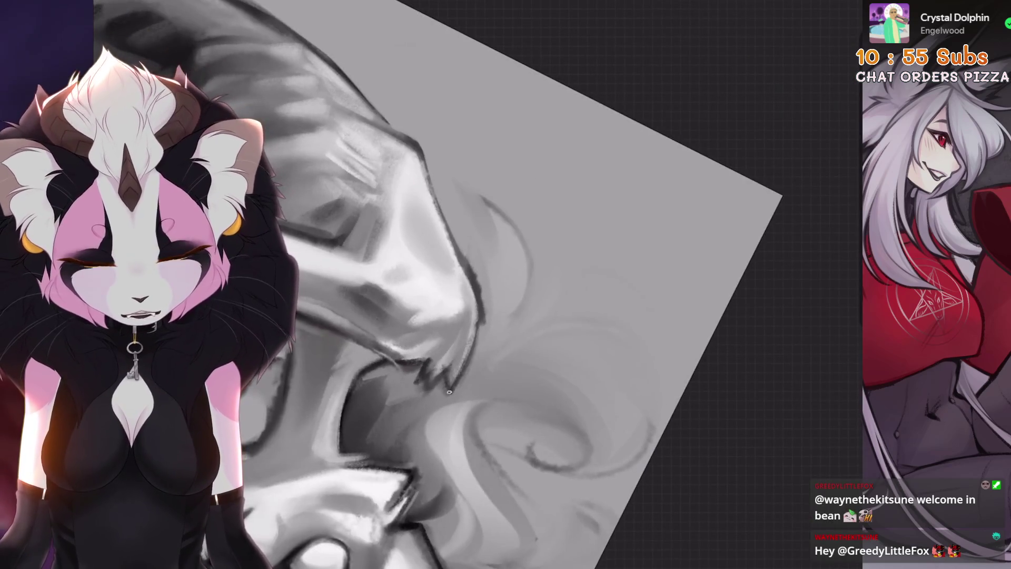
scroll(449, 391, up, 3)
scroll(478, 284, down, 2)
scroll(609, 271, up, 2)
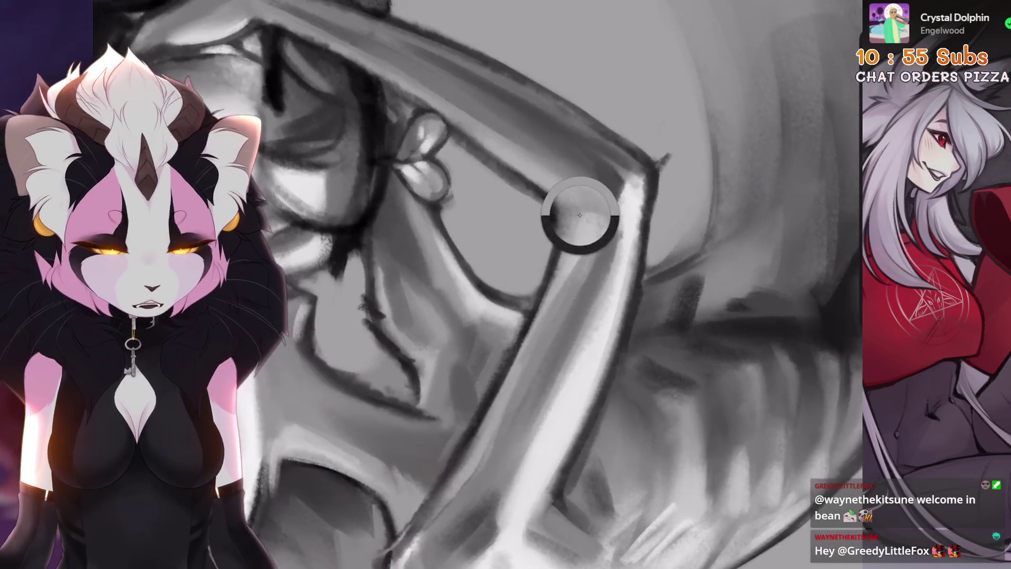
scroll(636, 256, up, 2)
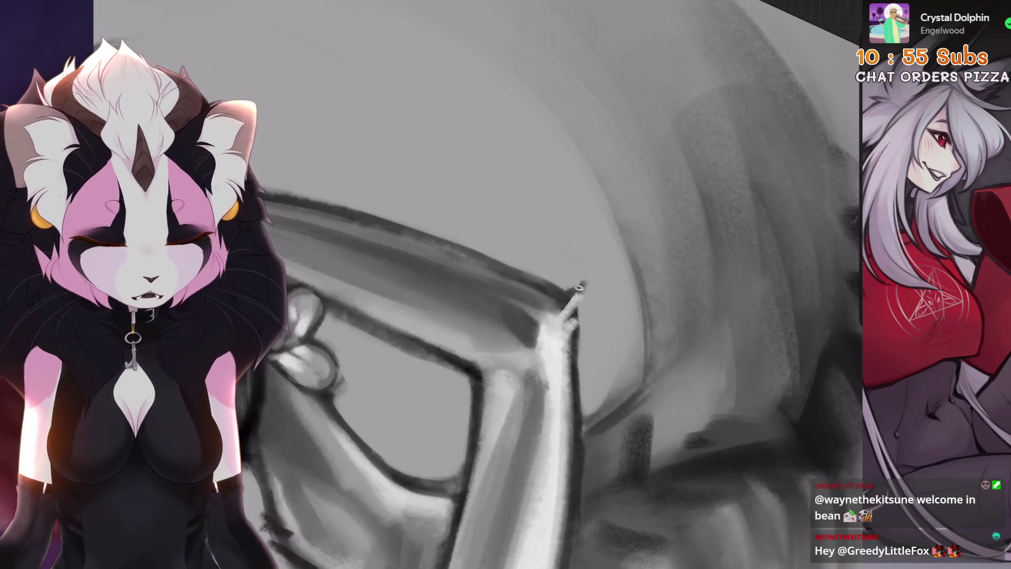
scroll(580, 328, down, 5)
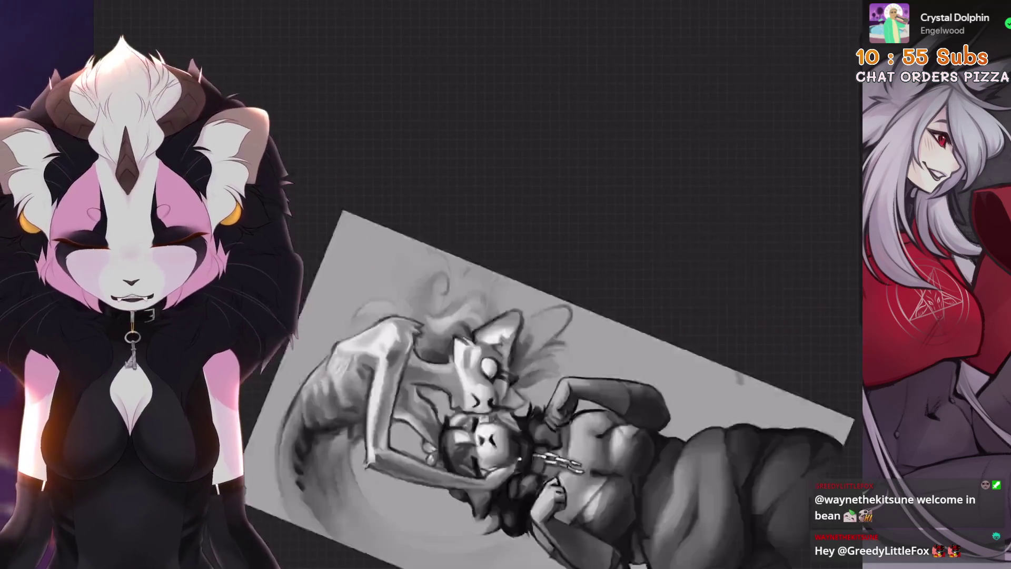
scroll(511, 316, up, 5)
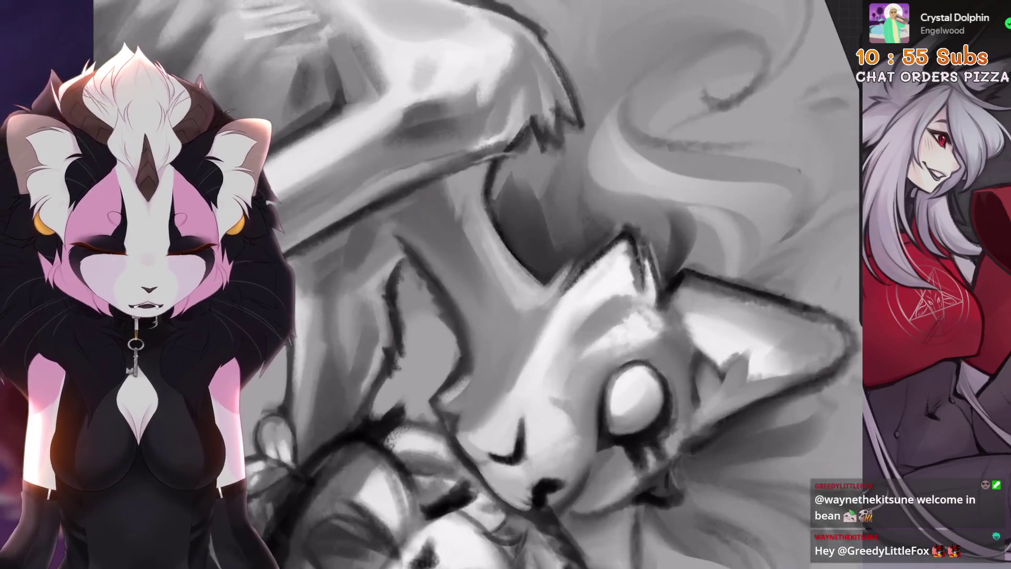
mouse_move(579, 205)
mouse_down()
mouse_move(601, 243)
mouse_move(584, 252)
mouse_up()
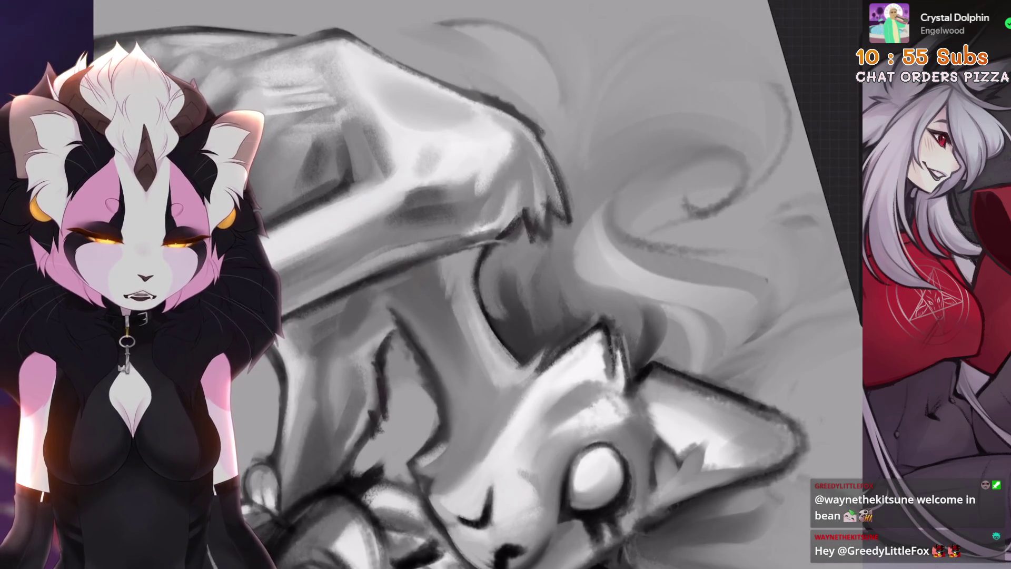
key(ctrl+z)
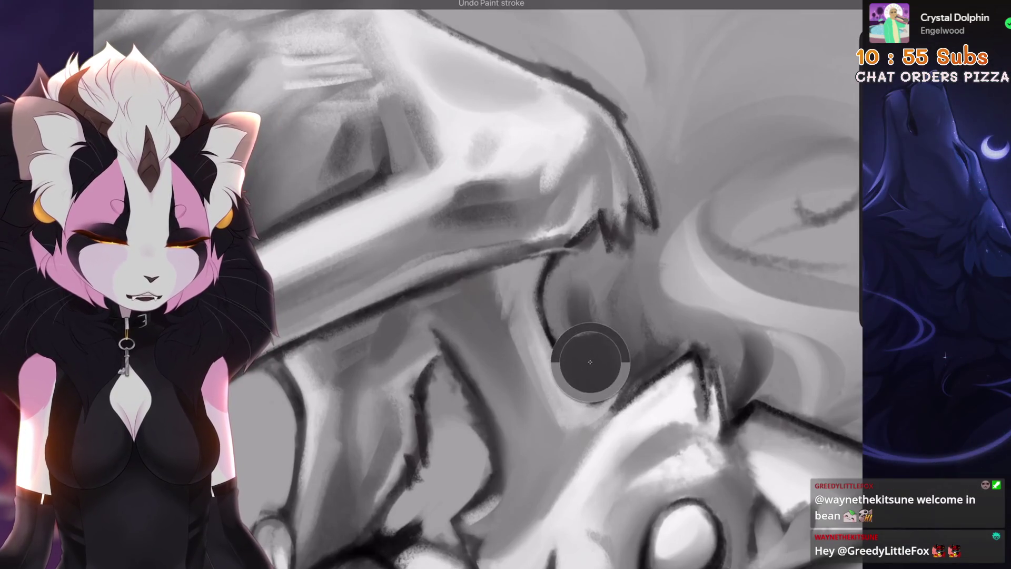
scroll(591, 361, down, 5)
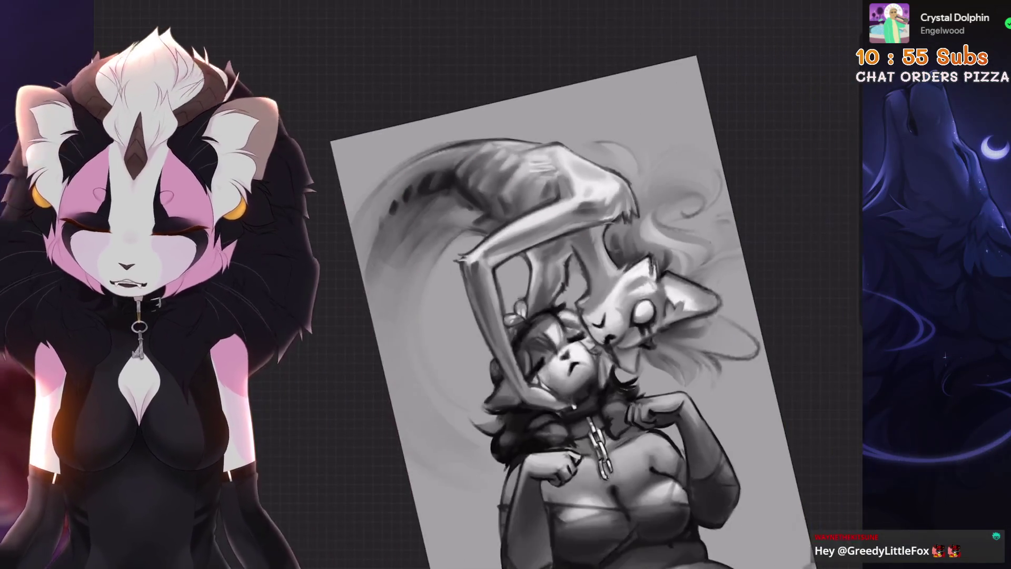
Duplicate Layer 17 and turn on the dark Layer 13 to darken the background
key(l)
key(ctrl+j)
key(ctrl+j)
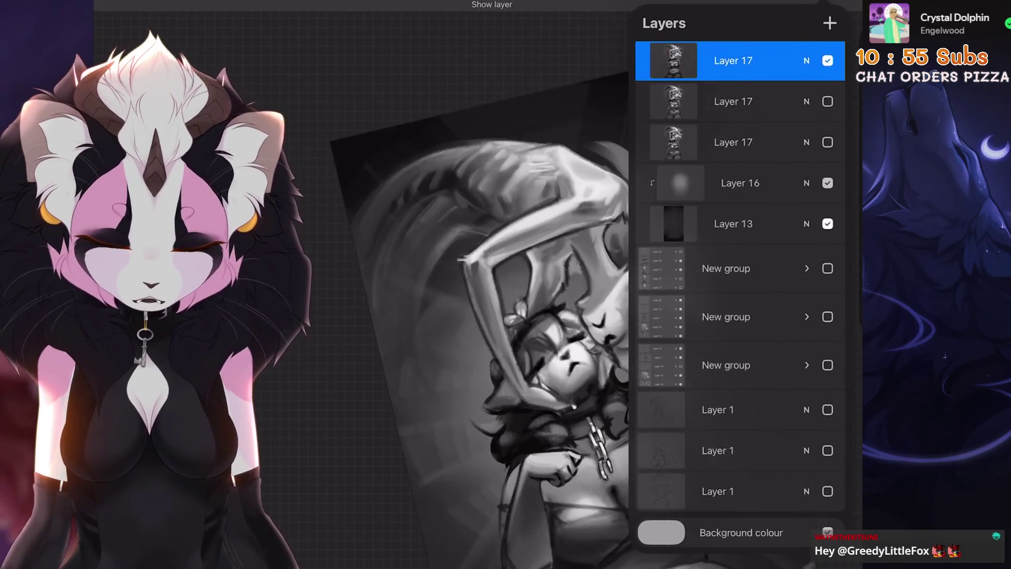
key(l)
scroll(505, 316, down, 3)
scroll(505, 316, up, 4)
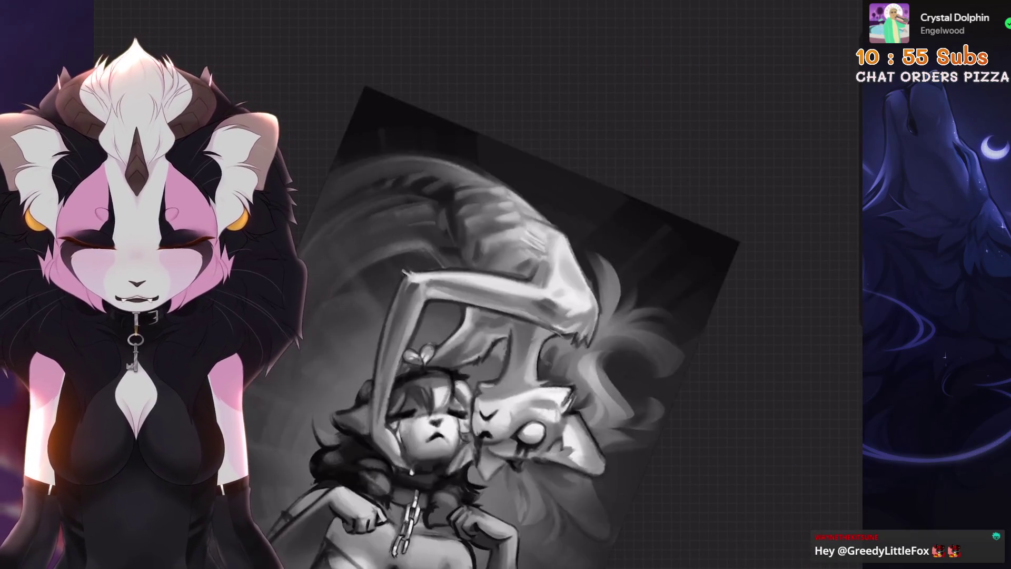
scroll(580, 283, up, 5)
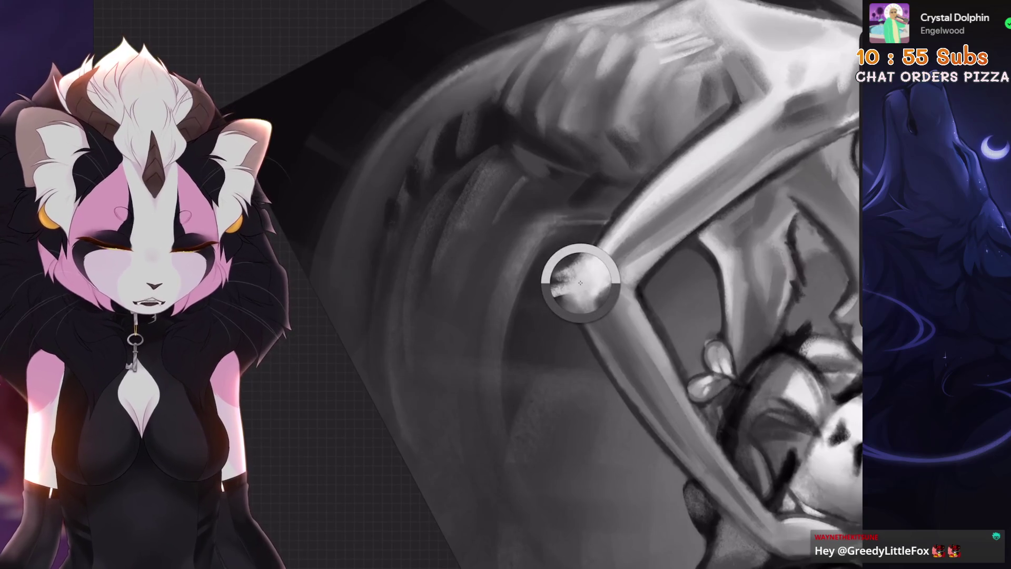
scroll(580, 282, down, 5)
At 11% brush size, paint a light highlight along the creature's curved back, undoing stray strokes
key(bracketleft)
scroll(542, 253, up, 4)
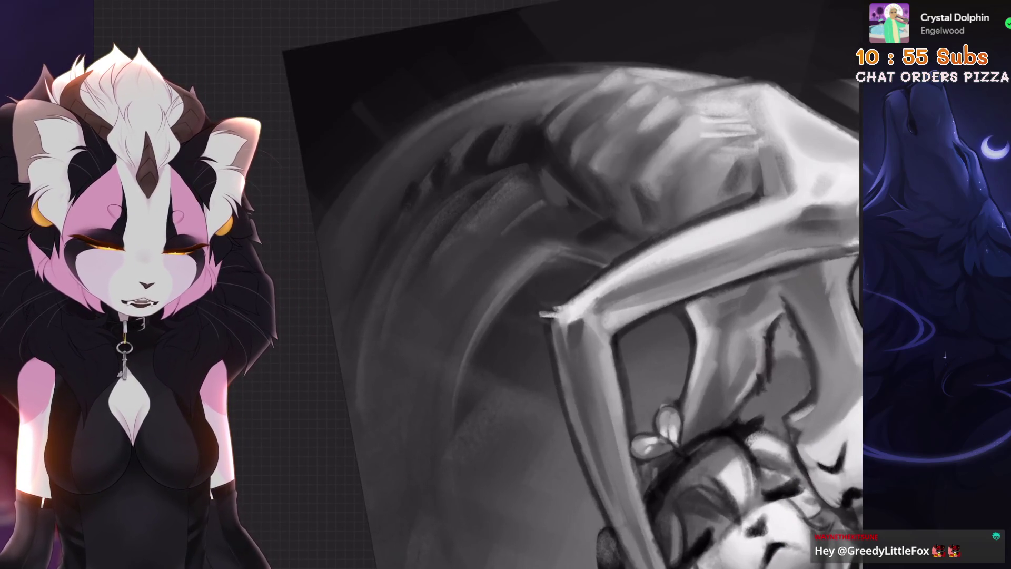
key(ctrl+z)
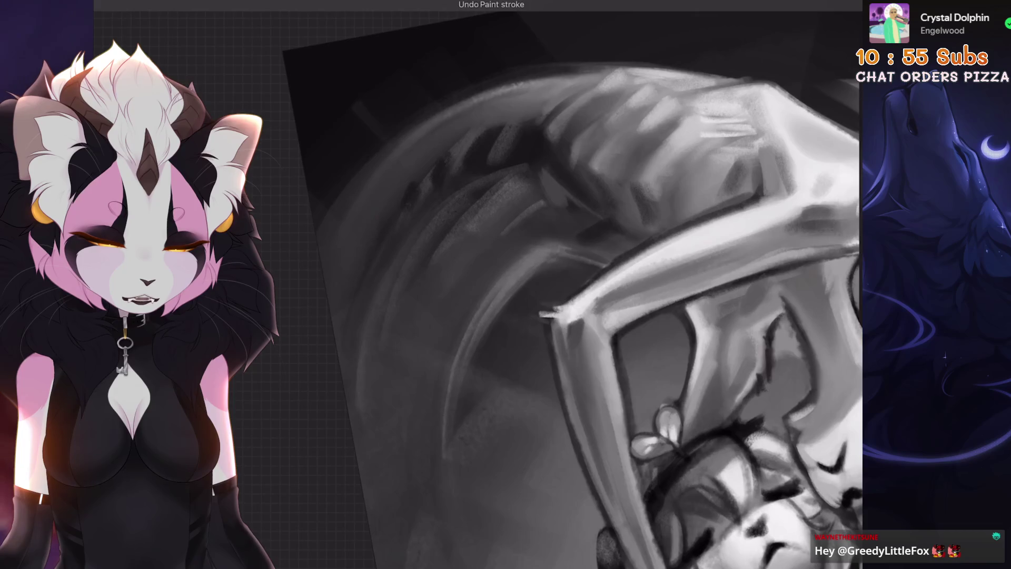
scroll(534, 285, up, 1)
drag(532, 244, 467, 361)
key(ctrl+z)
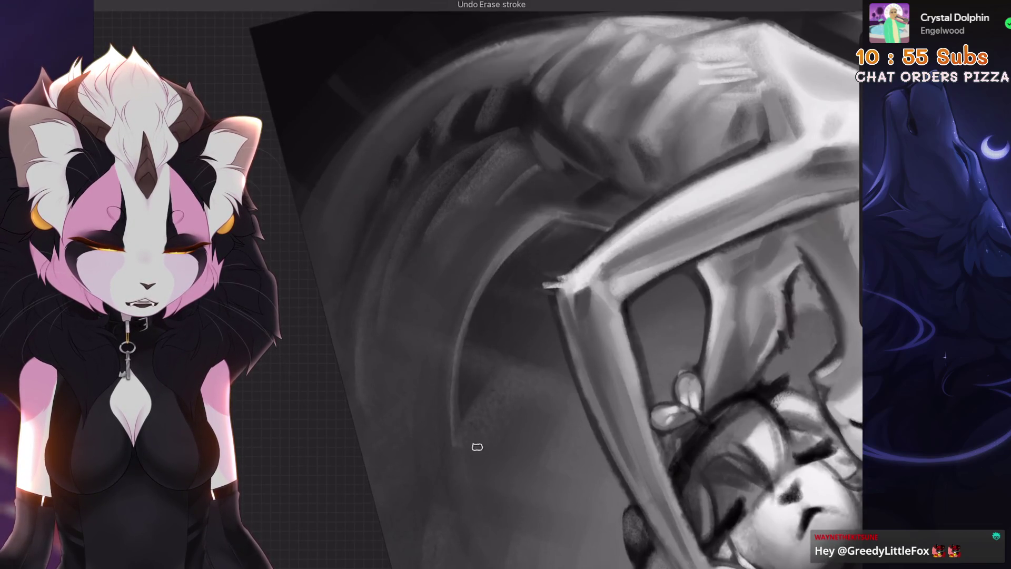
drag(458, 410, 555, 223)
scroll(477, 284, down, 3)
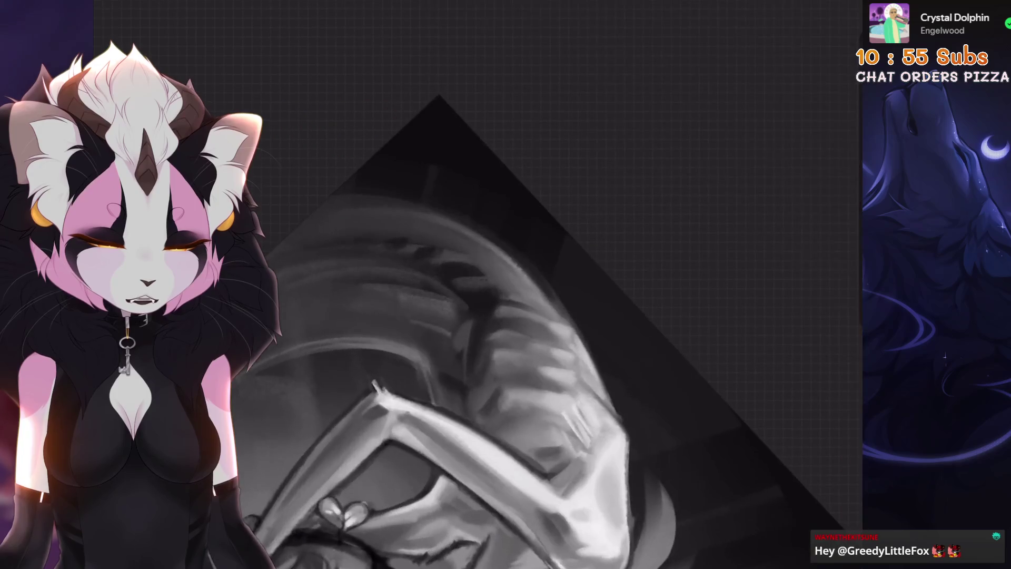
scroll(422, 373, up, 3)
key(ctrl+z)
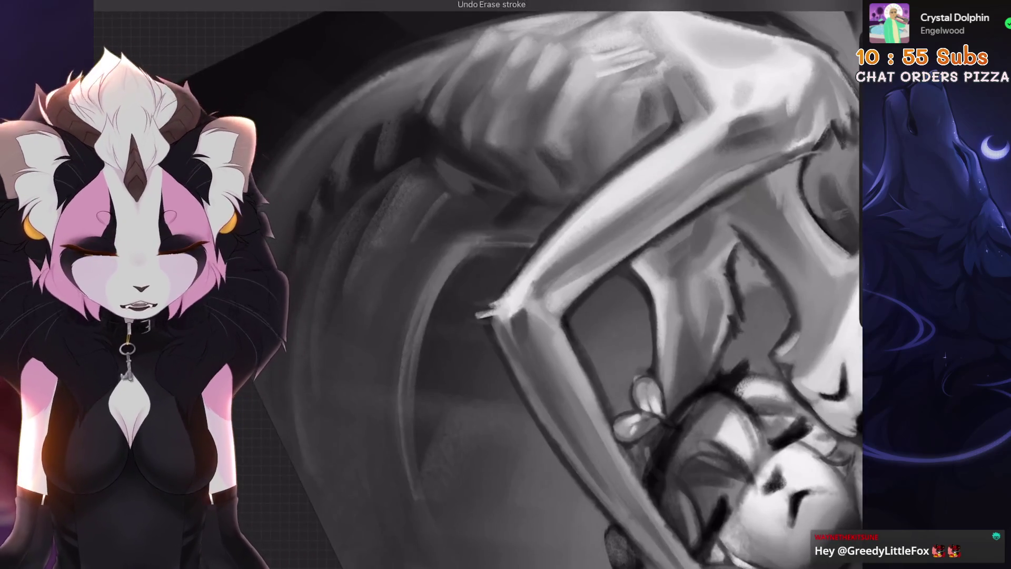
scroll(473, 261, down, 3)
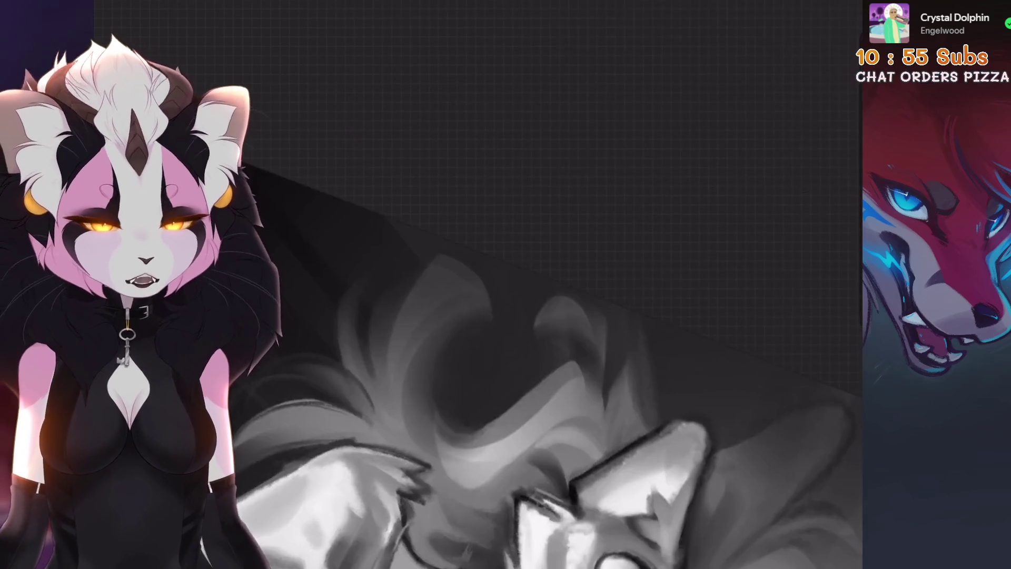
Undo earlier strokes and paint dark shading beside the creature's eye
key(ctrl+z)
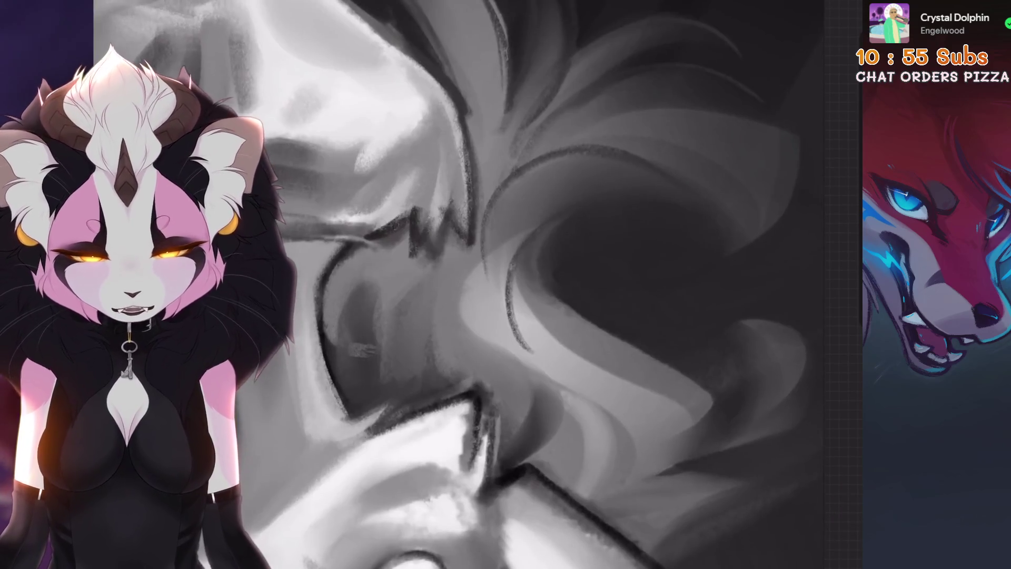
key(ctrl+z)
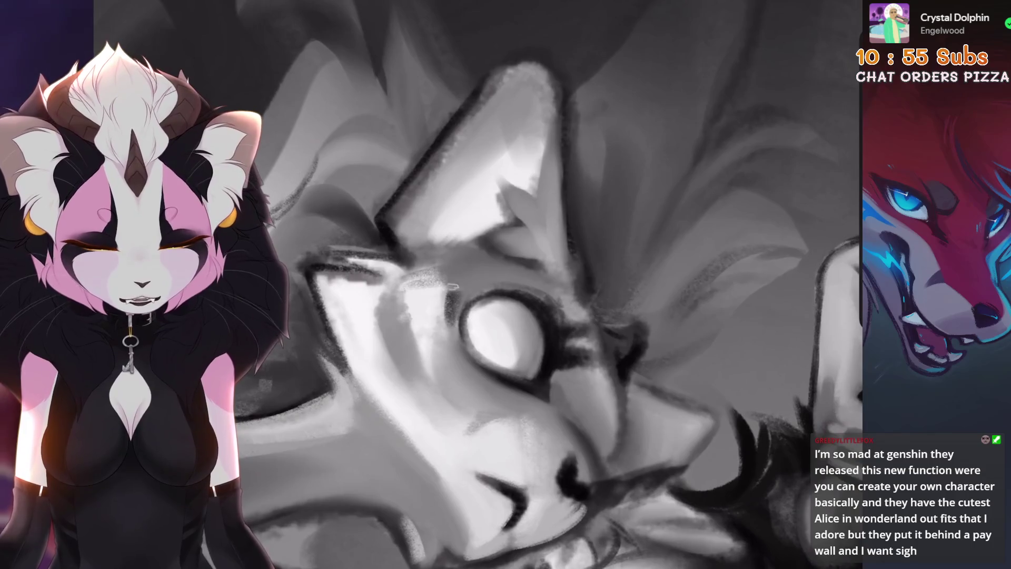
drag(452, 286, 397, 355)
key(ctrl+z)
drag(440, 285, 404, 388)
mouse_move(429, 306)
mouse_down()
mouse_move(401, 390)
mouse_move(402, 376)
mouse_up()
drag(458, 292, 447, 327)
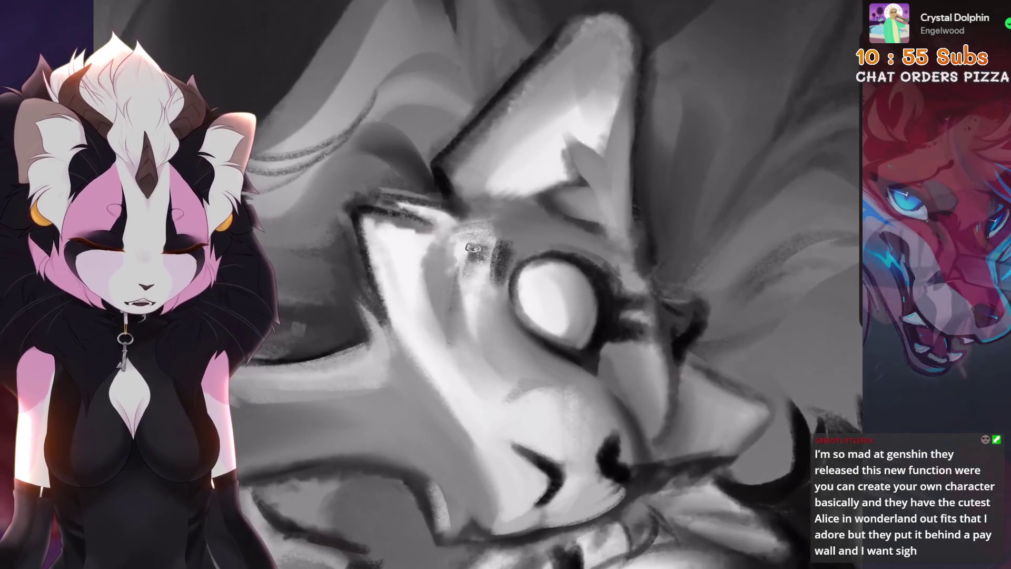
Add dark streaks down and under the eye, then darken the surrounding shading
drag(452, 245, 461, 378)
drag(462, 287, 506, 260)
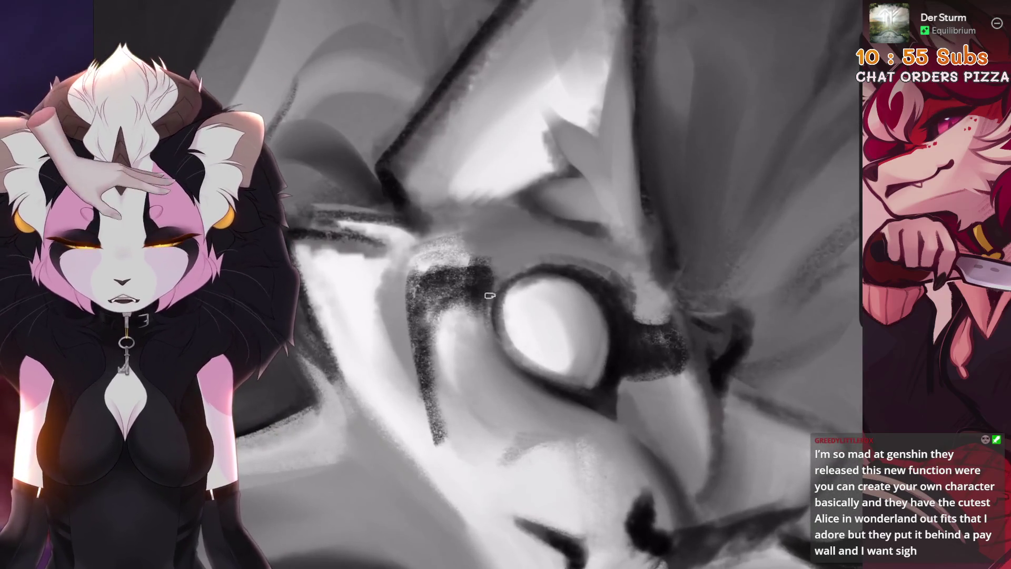
drag(493, 280, 505, 355)
key(ctrl+z)
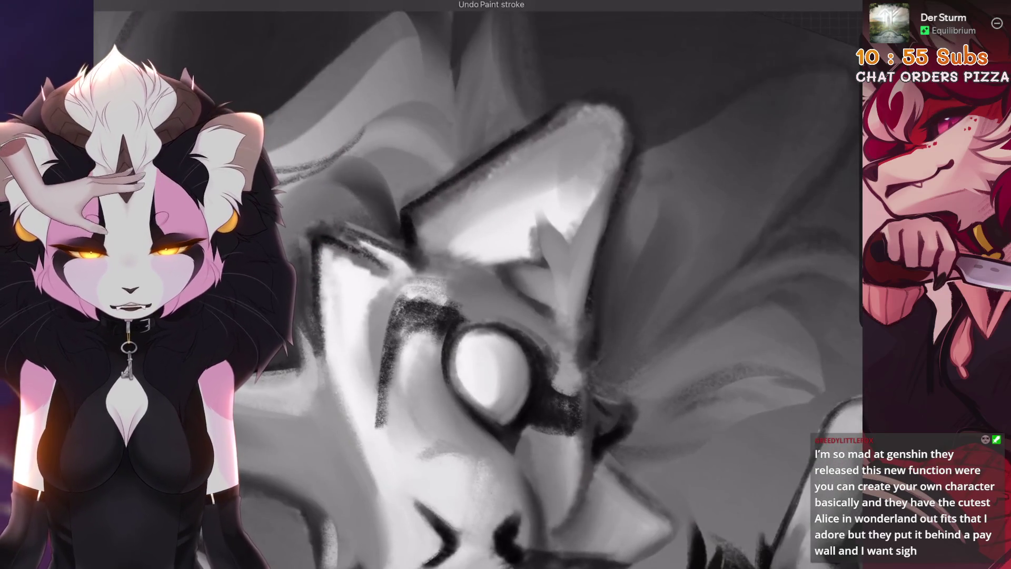
scroll(579, 284, up, 5)
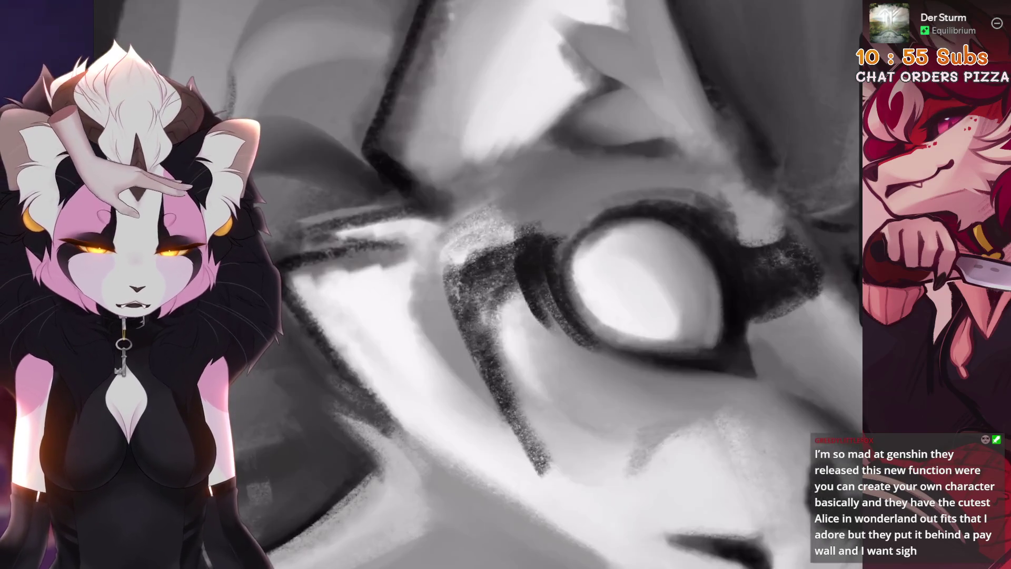
mouse_move(474, 279)
mouse_down()
mouse_move(510, 316)
mouse_move(460, 350)
mouse_up()
drag(463, 303, 490, 421)
scroll(579, 285, down, 2)
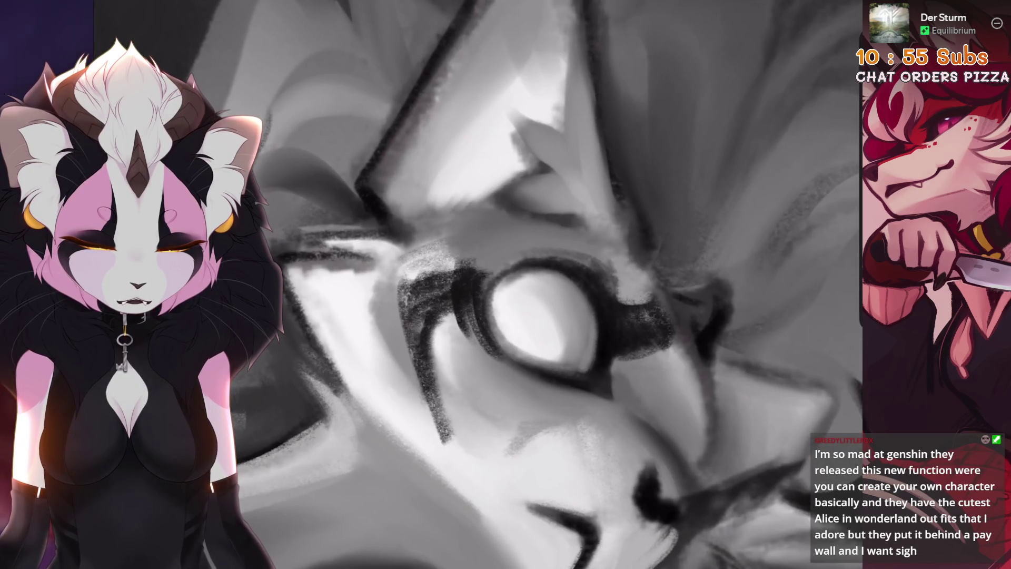